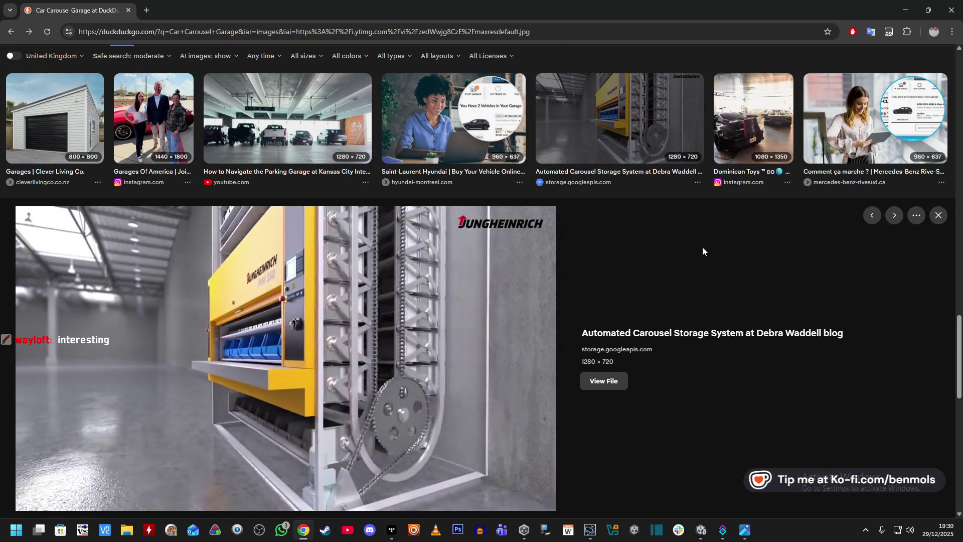
# - Close the 'Car Carousel Garage' image preview and switch to the Unity editor
pyautogui.click(938, 216)
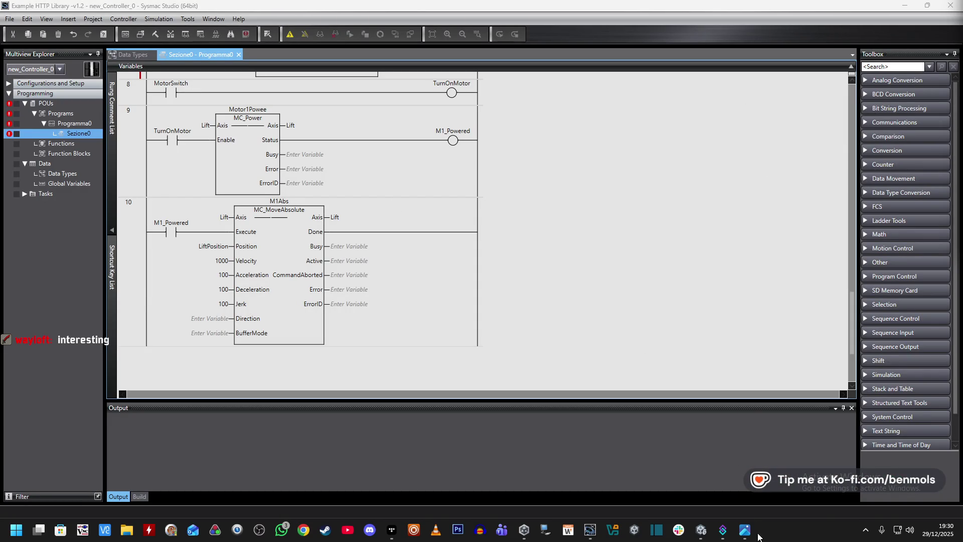
pyautogui.click(701, 529)
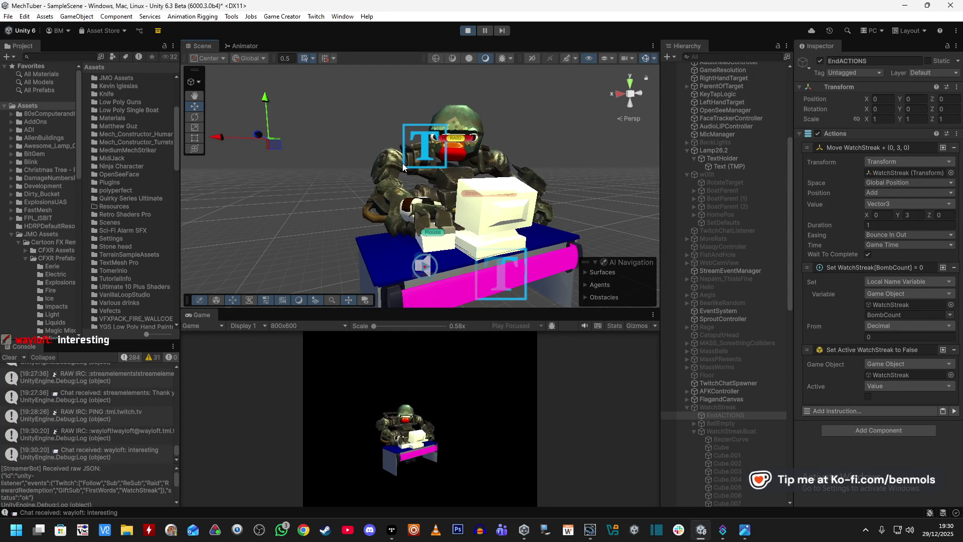
# - Reframe the Scene view closer to the mech, then open 'Void Eye_3.png' in the photo viewer
pyautogui.moveTo(518, 212); pyautogui.dragTo(527, 249)
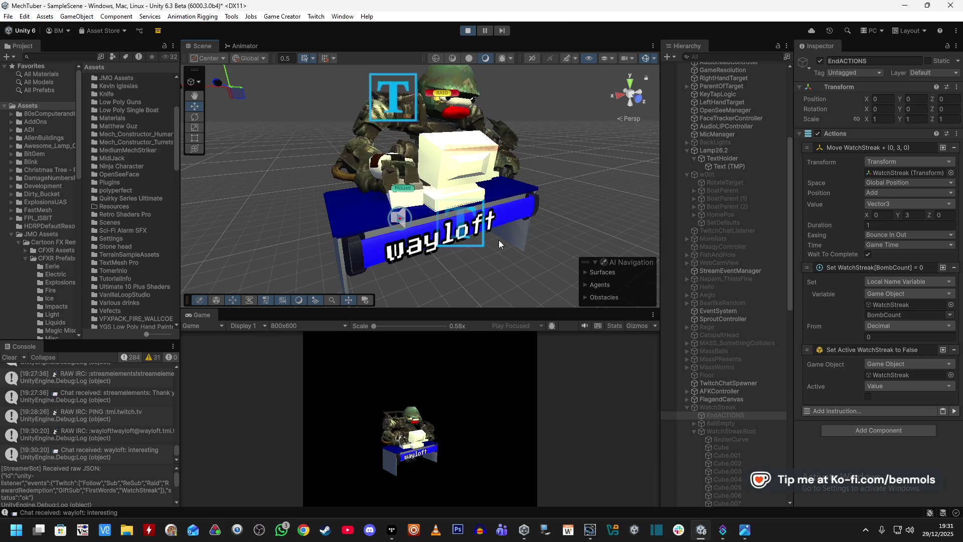
pyautogui.click(746, 530)
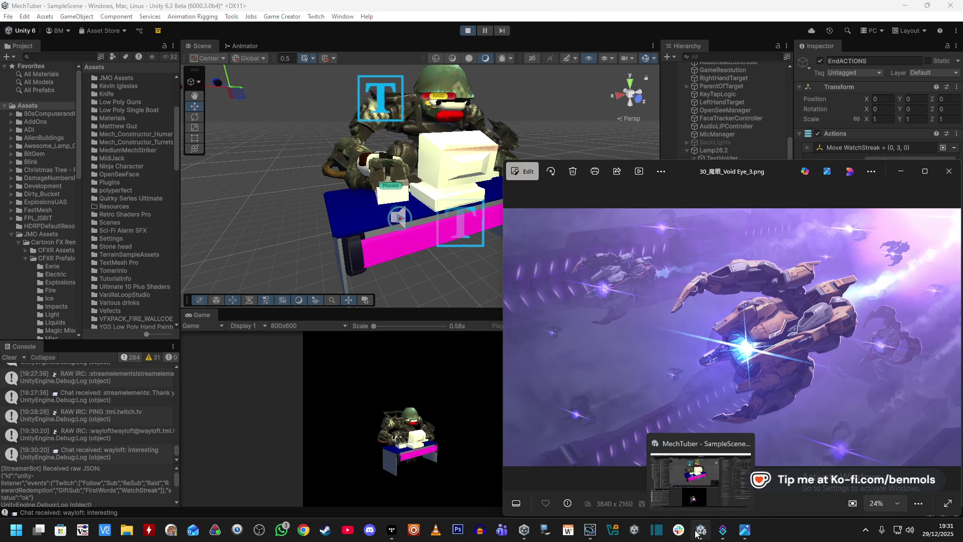
# - Close Sysmac Studio from the taskbar, answering its save-before-exiting prompt
pyautogui.rightClick(591, 533)
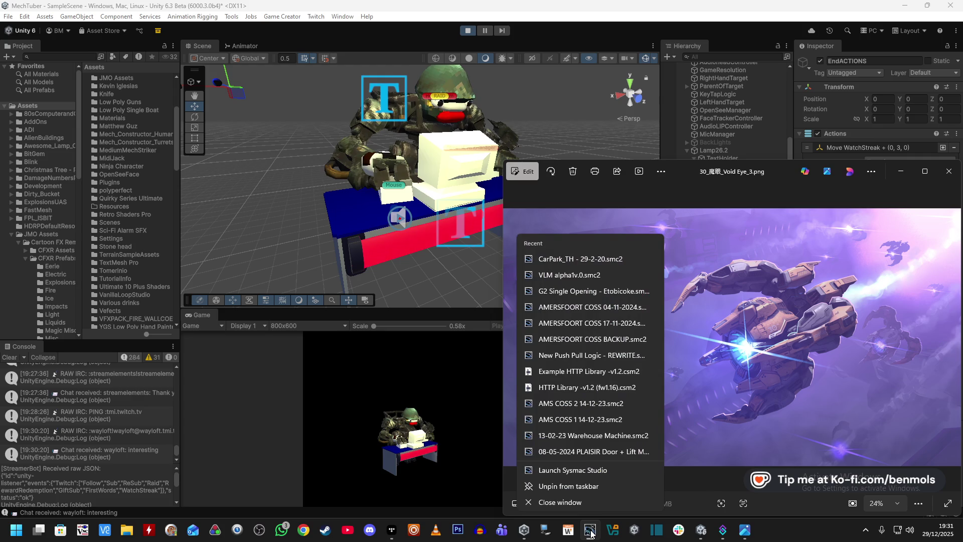
pyautogui.click(590, 506)
pyautogui.click(478, 284)
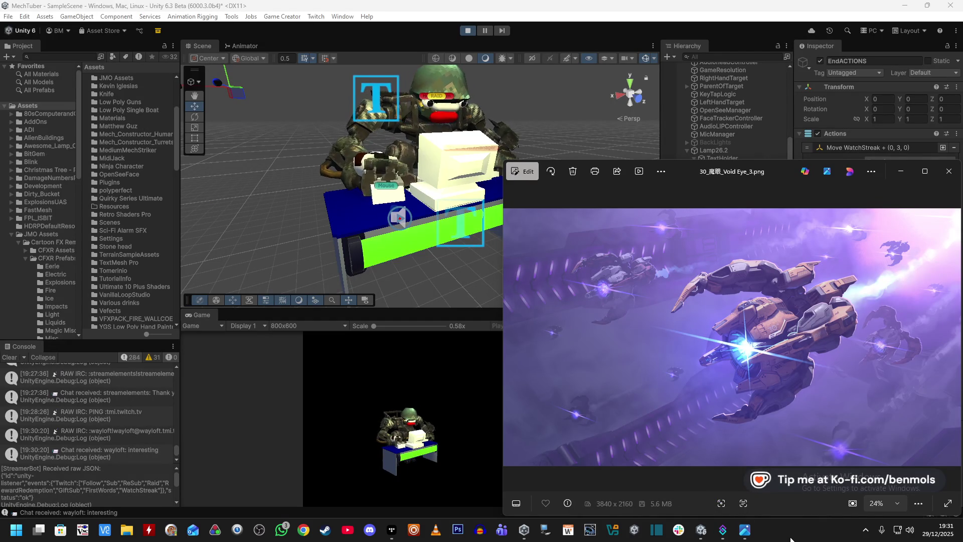
# - Bring the Unity MechTuber editor back in front of the Photos viewer
pyautogui.click(471, 178)
pyautogui.scroll(8, 425, 218)
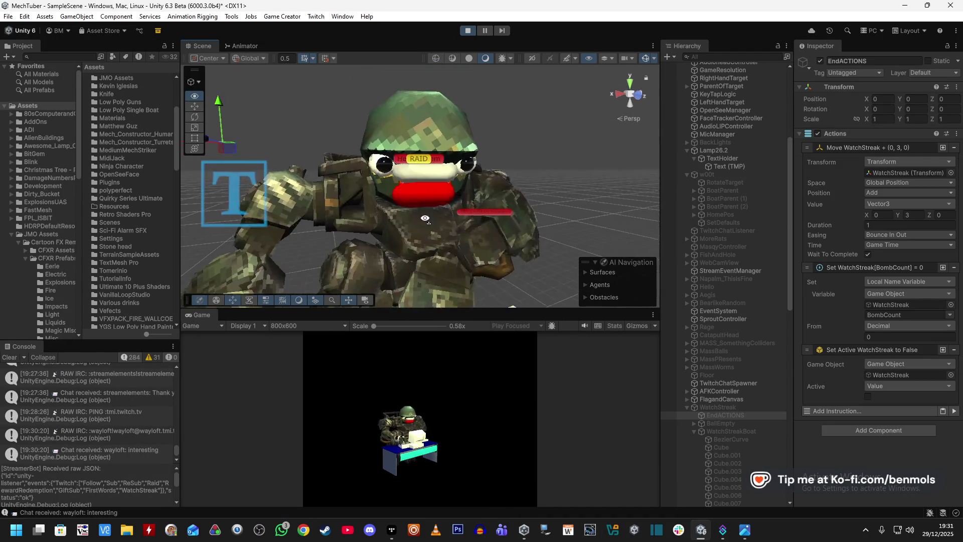
pyautogui.scroll(-5, 425, 218)
# - Orbit the Scene view down to the desk, then bring 'Void Eye_3.png' back in front
pyautogui.moveTo(418, 208); pyautogui.dragTo(406, 233)
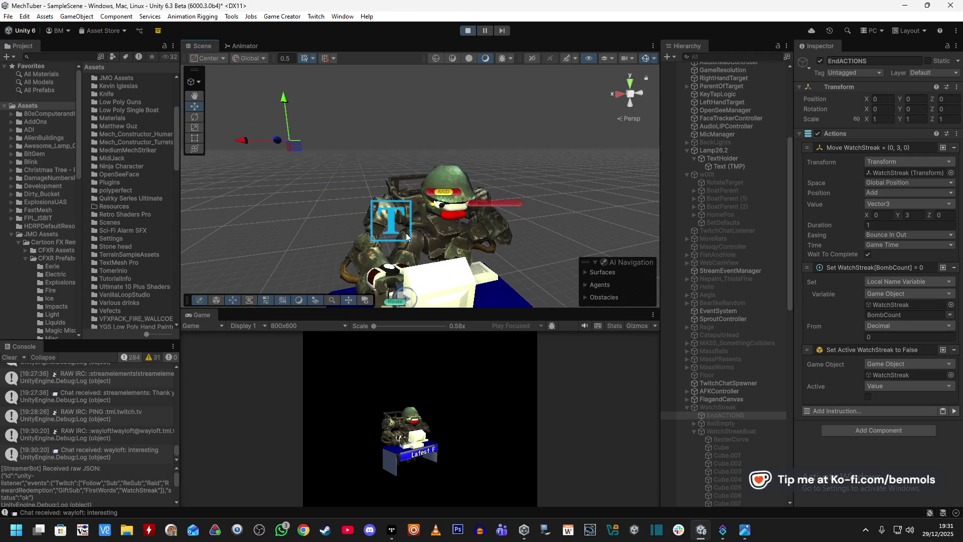
pyautogui.scroll(-3, 732, 401)
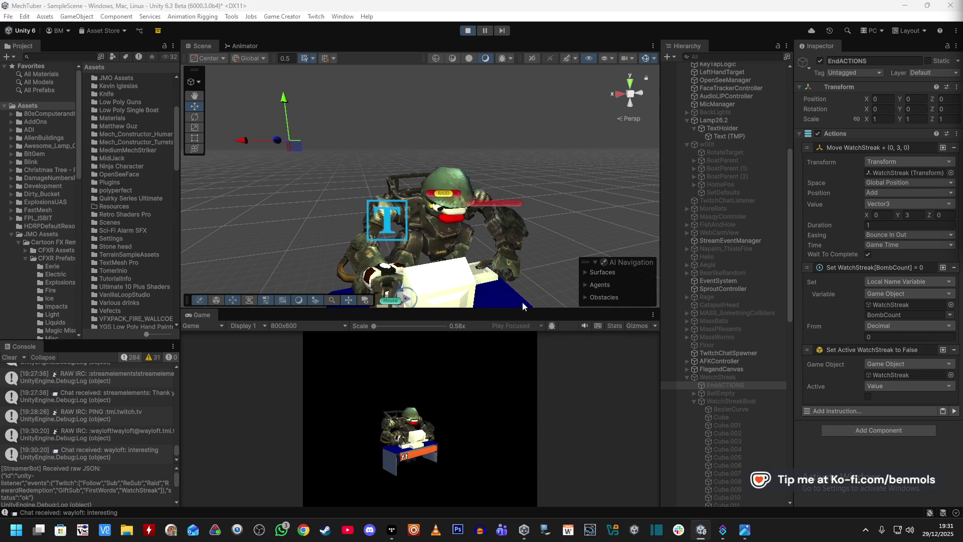
pyautogui.hotkey('alt', 'Tab')
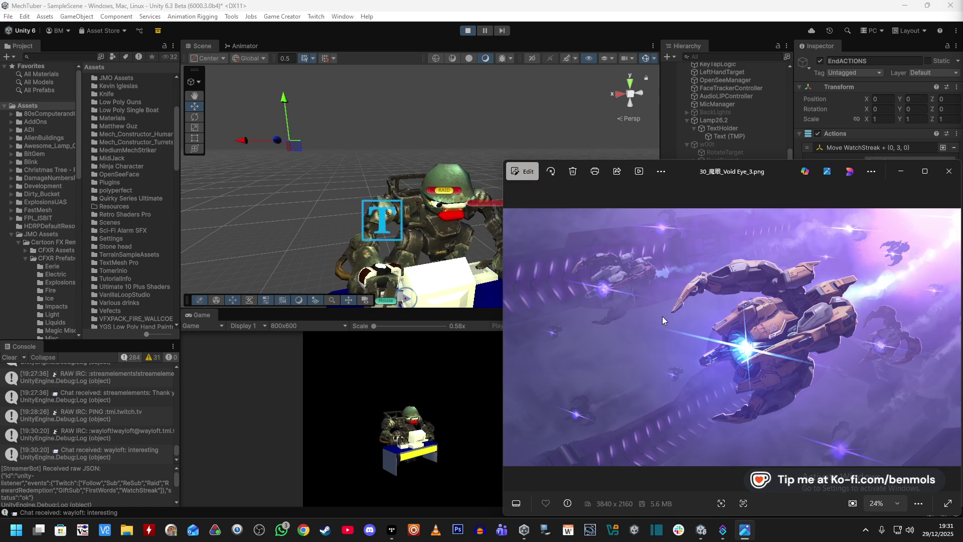
# - Switch from Photos back to Unity and exit Play mode
pyautogui.hotkey('alt', 'Tab')
pyautogui.click(466, 31)
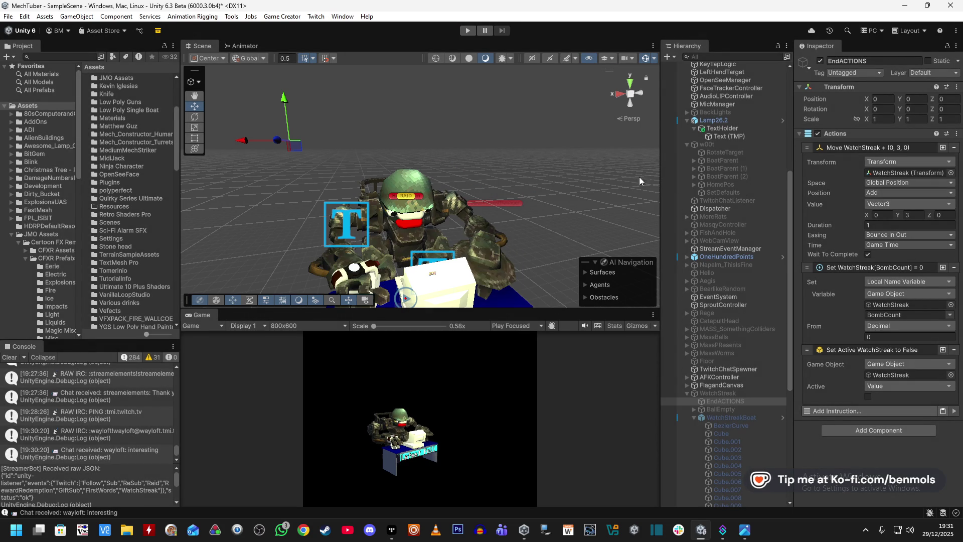
pyautogui.moveTo(787, 183); pyautogui.dragTo(793, 78)
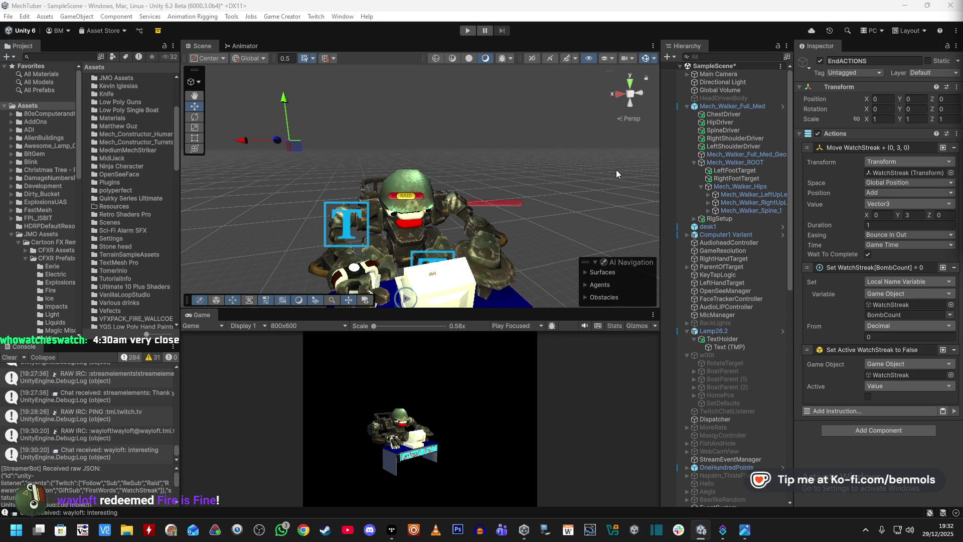
pyautogui.hotkey('ctrl', 'p')
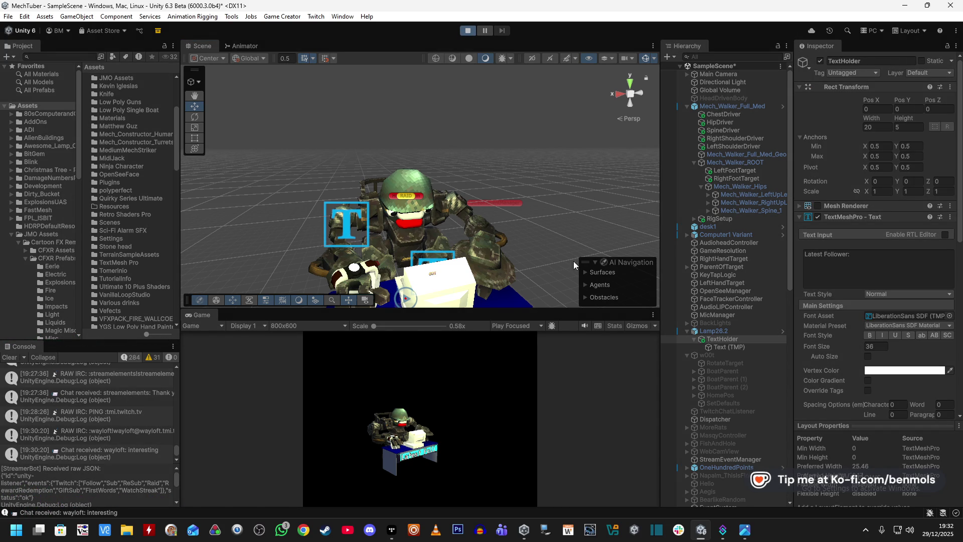
# - Pull the Scene view back to show the whole mech and select Napalm_ThisIsFine
pyautogui.moveTo(517, 165); pyautogui.dragTo(676, 270)
pyautogui.scroll(-3, 741, 294)
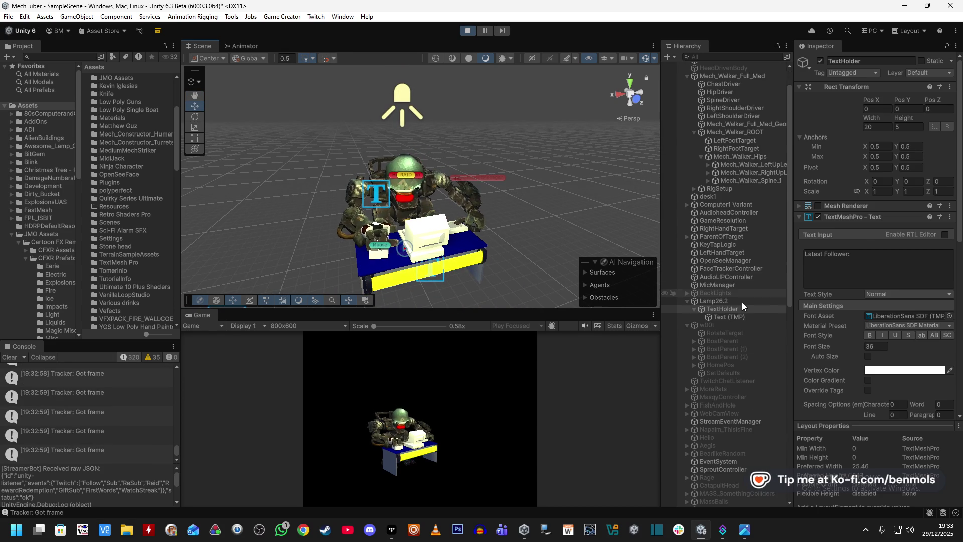
pyautogui.click(717, 429)
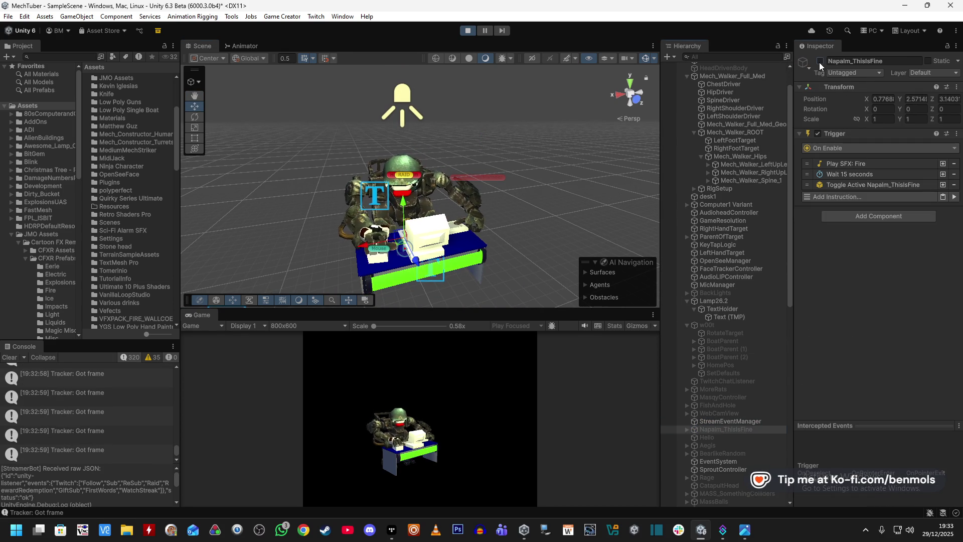
# - Activate Napalm_ThisIsFine and expand its Fire group to select object 1
pyautogui.click(820, 61)
pyautogui.moveTo(493, 203)
pyautogui.mouseDown()
pyautogui.moveTo(437, 273)
pyautogui.moveTo(492, 215)
pyautogui.moveTo(610, 206)
pyautogui.mouseUp()
pyautogui.click(686, 429)
pyautogui.click(694, 445)
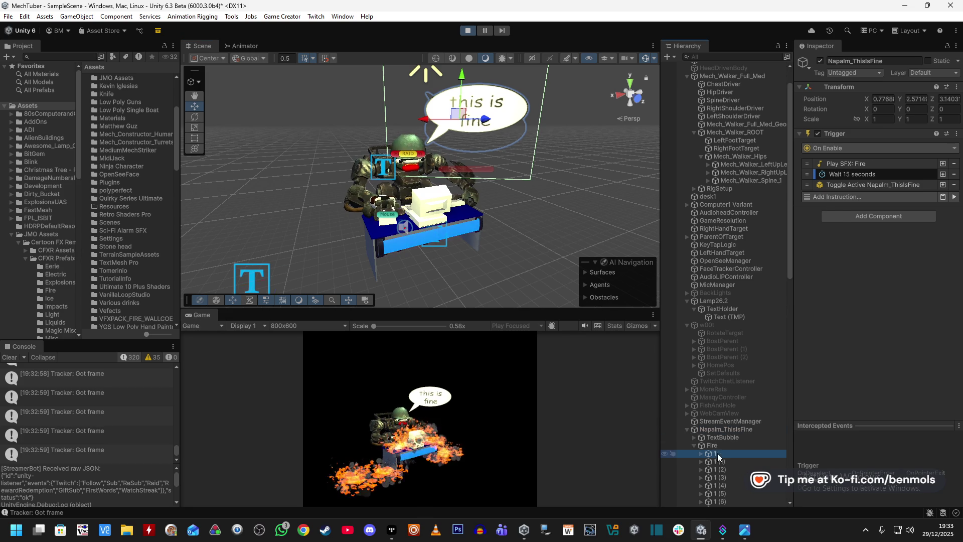
pyautogui.click(721, 461)
pyautogui.click(714, 453)
# - Deactivate the VFX_GroundFire_Circle effect under object 1 with Alt+Shift+A
pyautogui.moveTo(501, 236)
pyautogui.mouseDown()
pyautogui.moveTo(392, 281)
pyautogui.moveTo(401, 279)
pyautogui.mouseUp()
pyautogui.click(701, 453)
pyautogui.click(733, 463)
pyautogui.moveTo(459, 206); pyautogui.dragTo(483, 235)
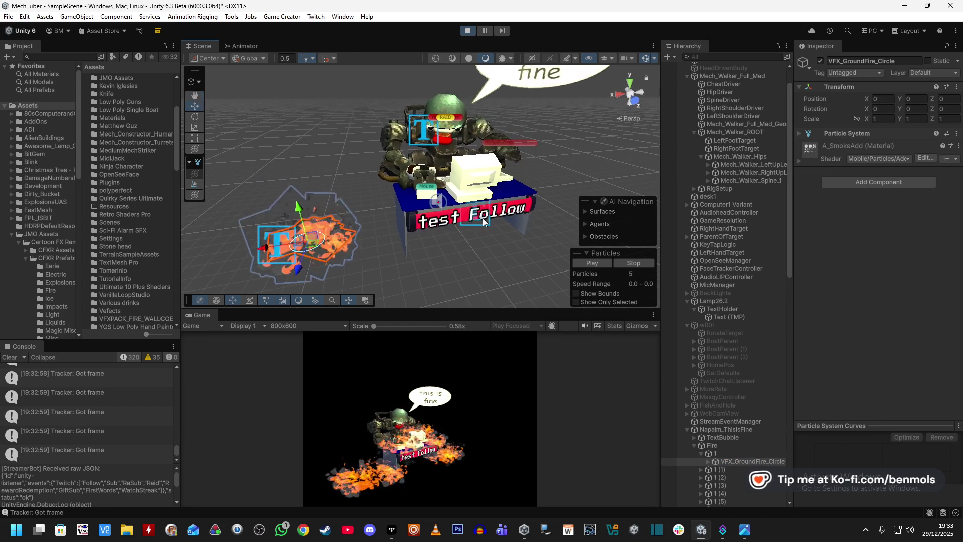
pyautogui.hotkey('alt', 'shift', 'a')
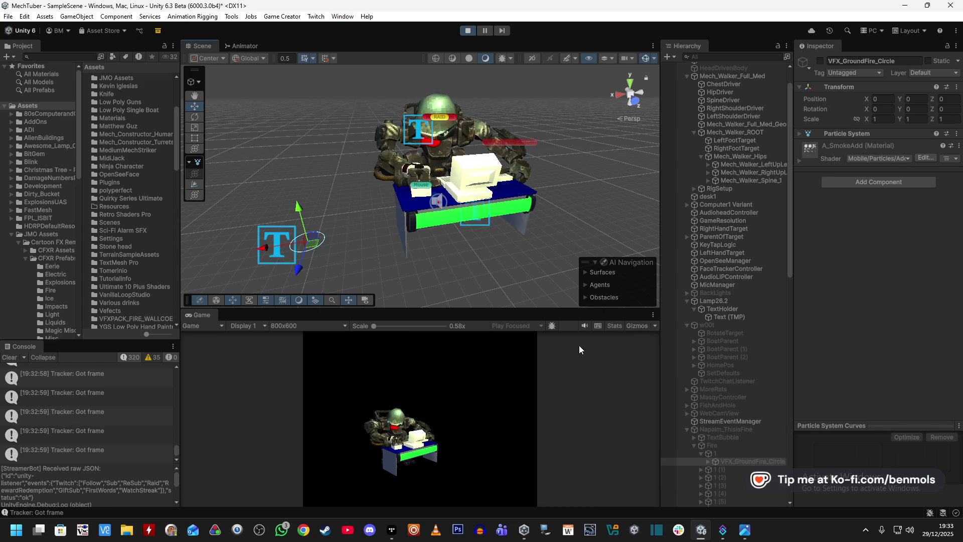
# - Check Streamer.bot's Actions page, then return to the Unity Scene view
pyautogui.scroll(5, 391, 195)
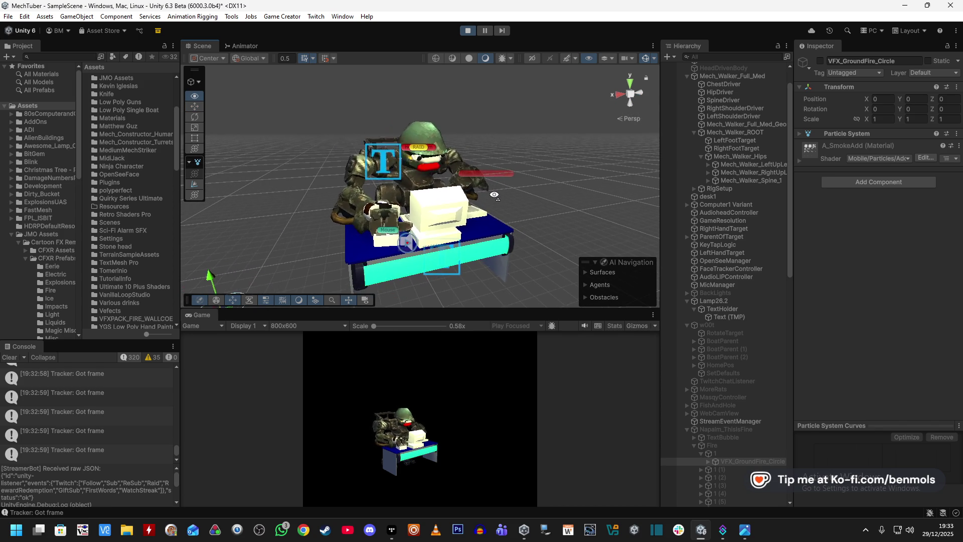
pyautogui.click(723, 529)
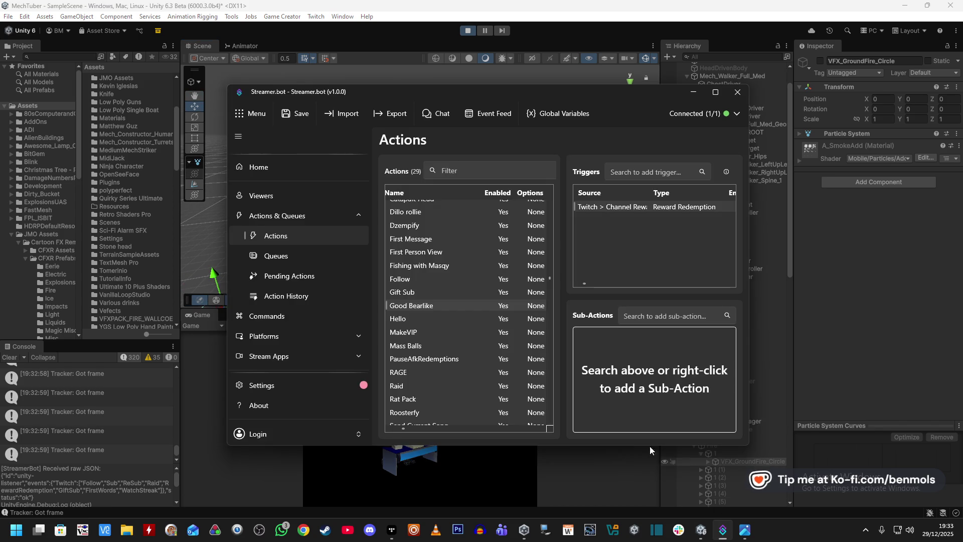
pyautogui.click(634, 12)
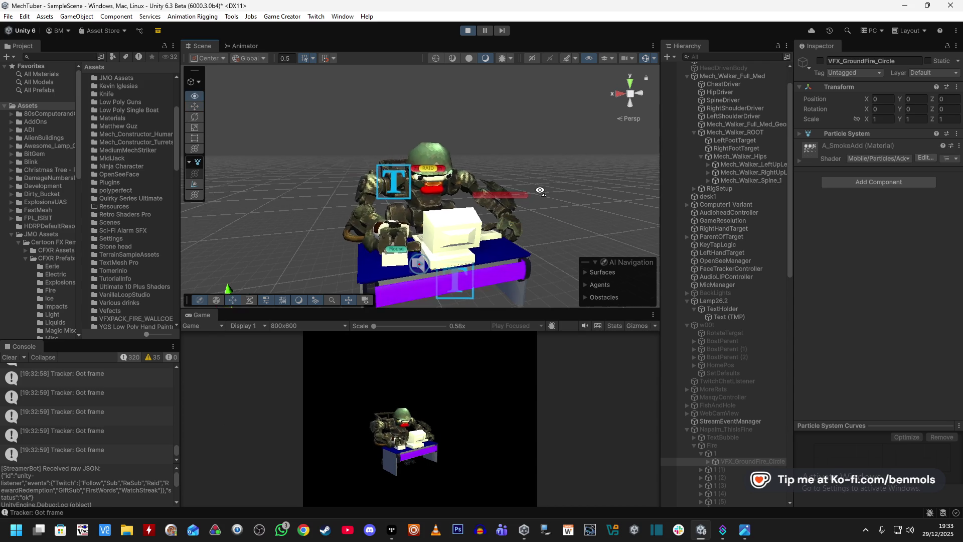
pyautogui.moveTo(554, 217); pyautogui.dragTo(550, 221)
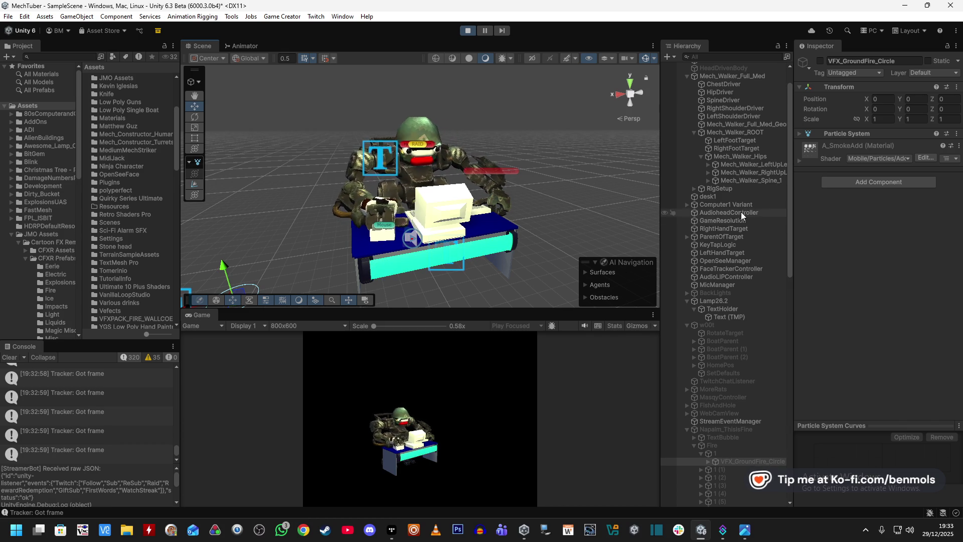
# - Inspect the Latest Follower Text (TMP) labels, widen the Hierarchy, and select Head_Geom
pyautogui.scroll(2, 753, 146)
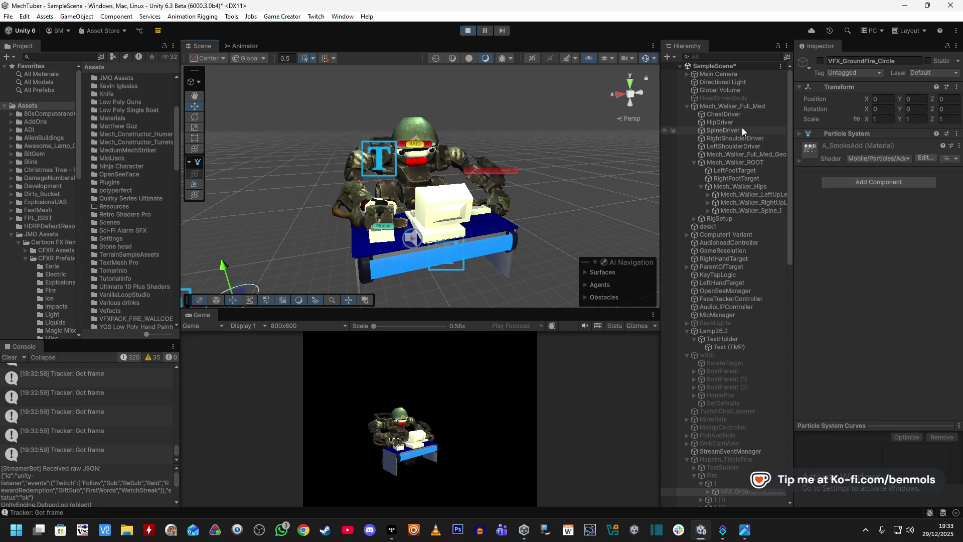
pyautogui.click(432, 128)
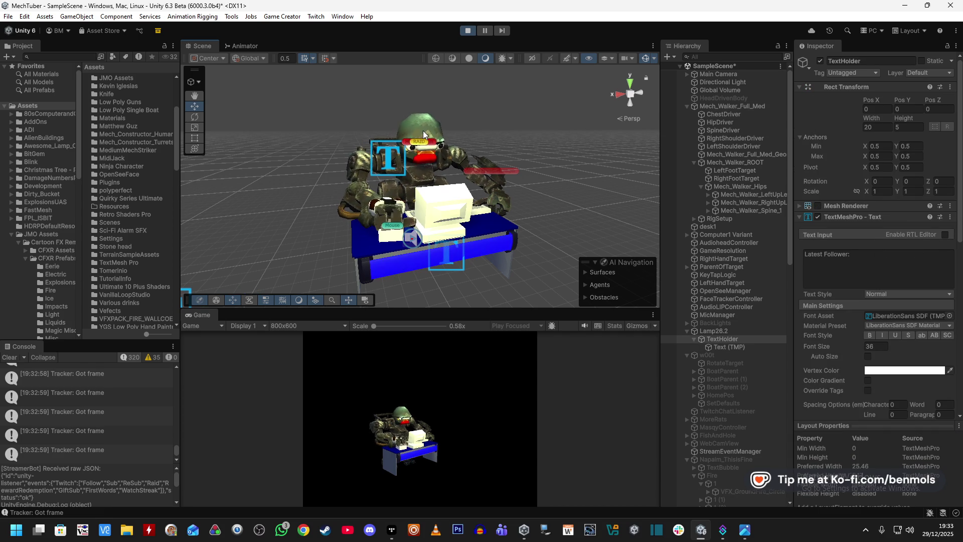
pyautogui.click(441, 258)
pyautogui.click(441, 258)
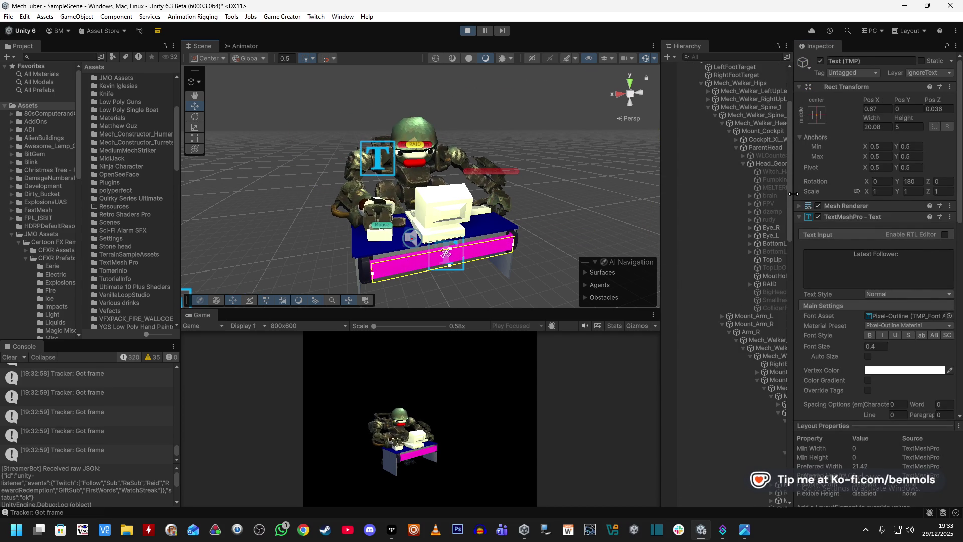
pyautogui.moveTo(793, 195); pyautogui.dragTo(825, 196)
pyautogui.click(775, 164)
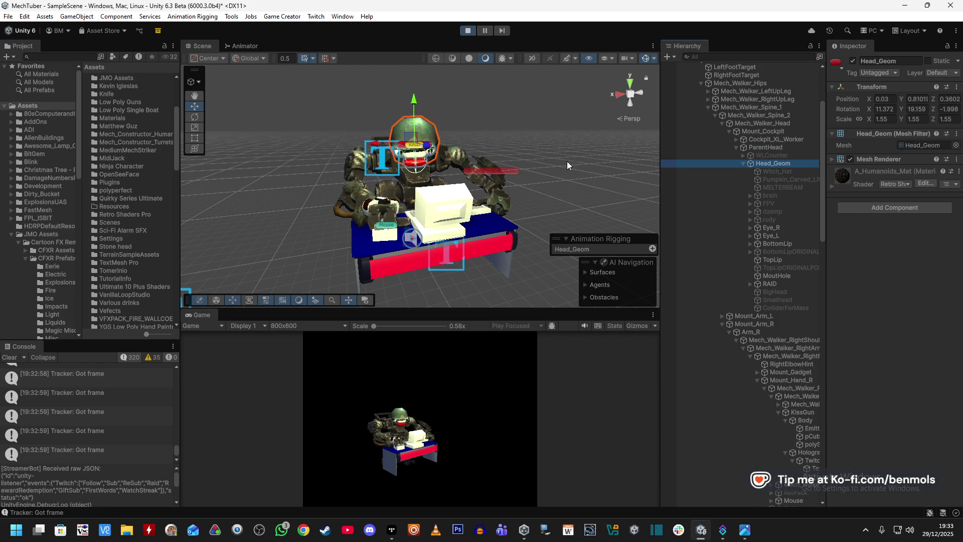
# - Exit Play mode and duplicate the Head_Geom object with Ctrl+D
pyautogui.moveTo(551, 190); pyautogui.dragTo(550, 155)
pyautogui.scroll(6, 550, 156)
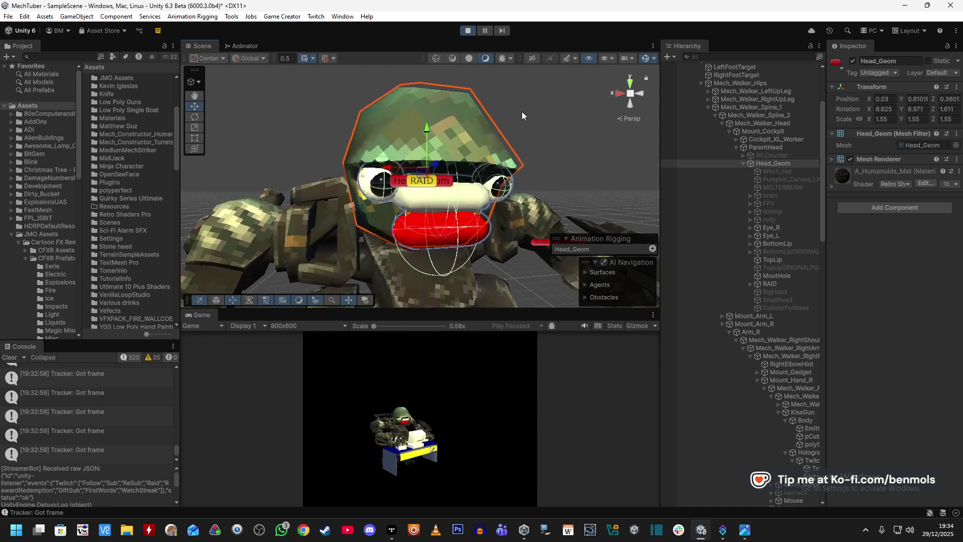
pyautogui.click(468, 31)
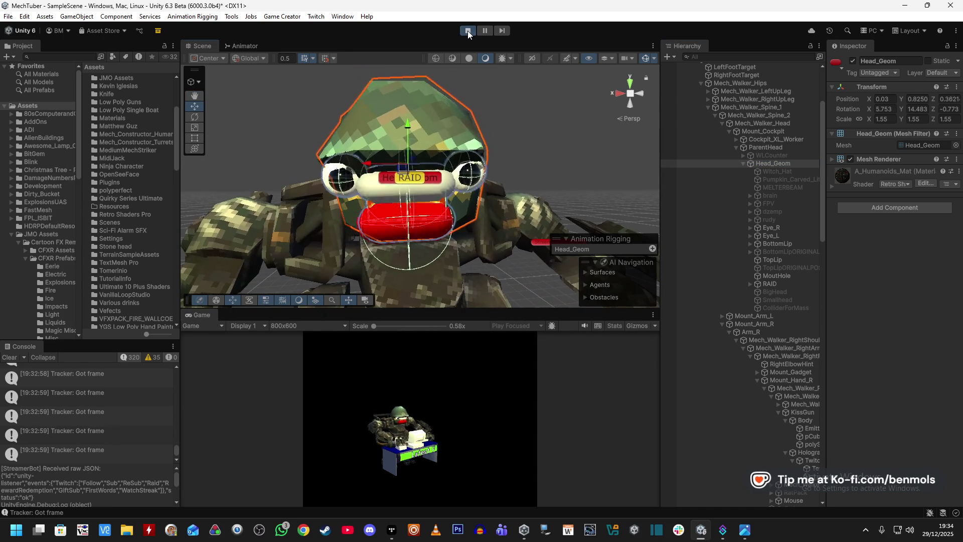
pyautogui.click(776, 154)
pyautogui.click(774, 163)
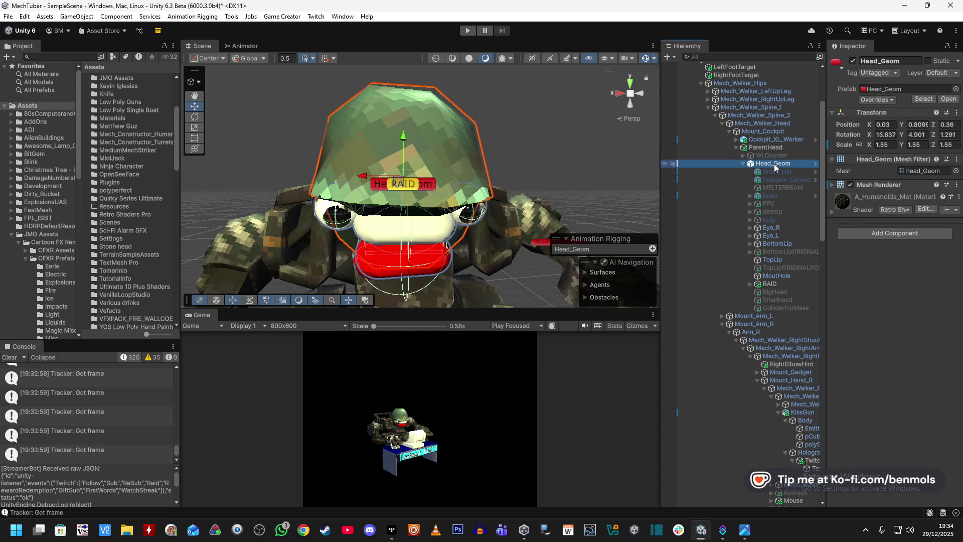
pyautogui.hotkey('ctrl', 'd')
# - Rename the copy VOIDEYE, place it just above Head_Geom under ParentHead, and expand it
pyautogui.click(895, 60)
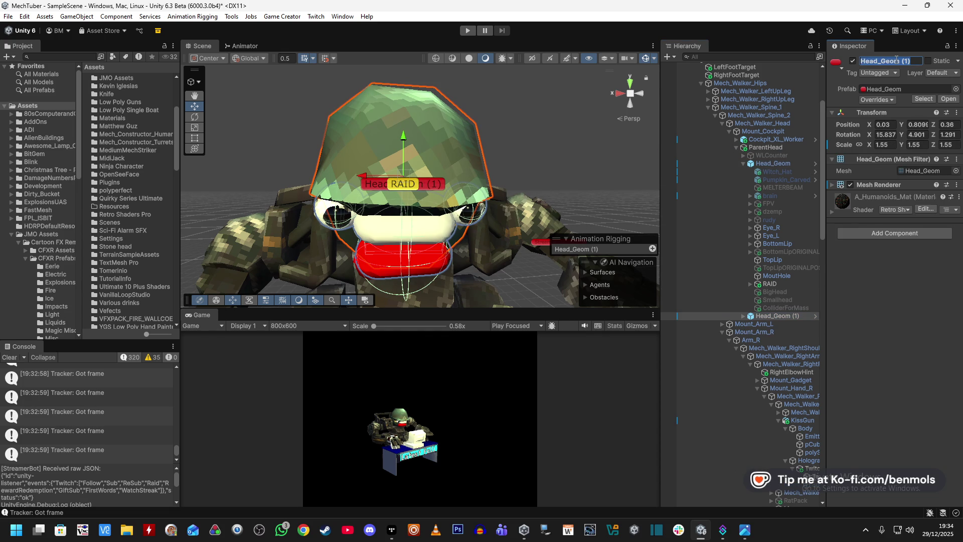
pyautogui.write('VOIDEYE')
pyautogui.press('Return')
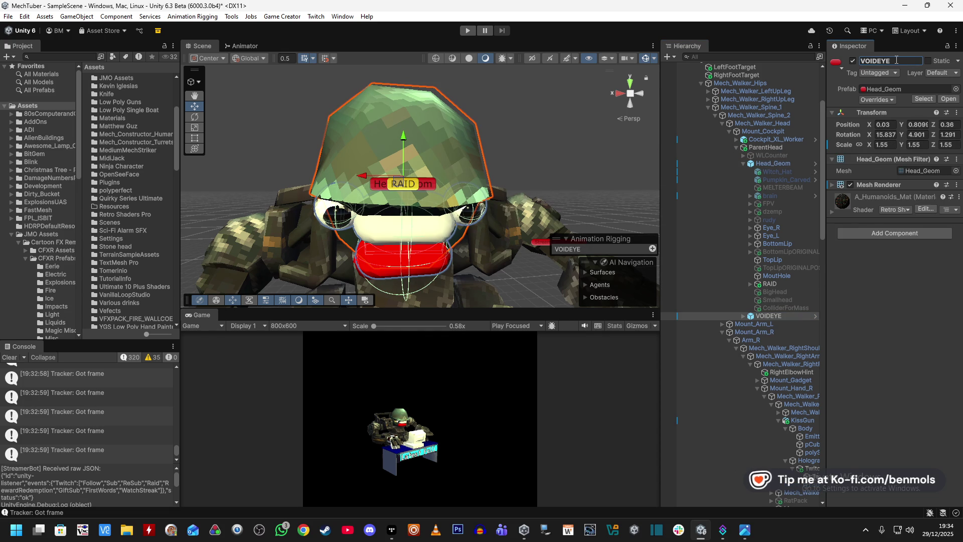
pyautogui.moveTo(827, 310); pyautogui.dragTo(850, 314)
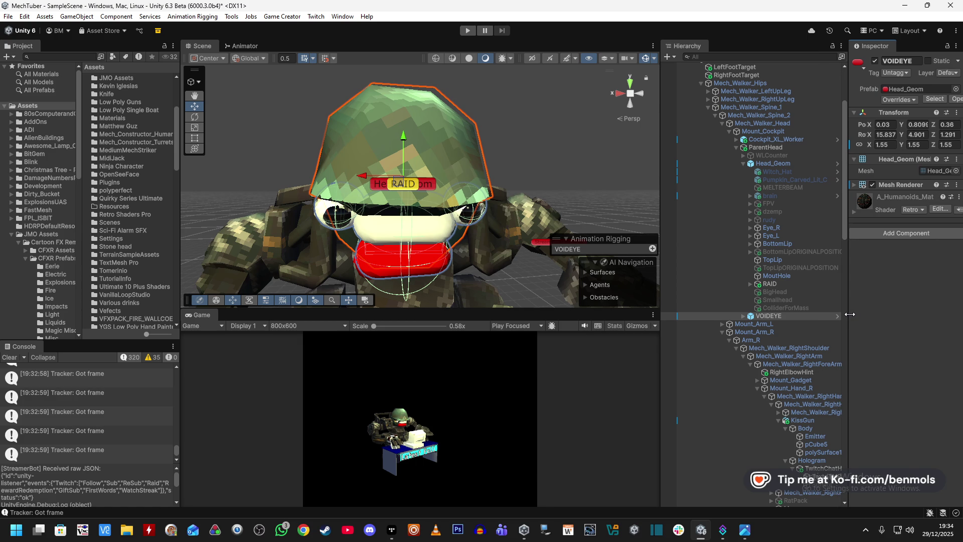
pyautogui.moveTo(778, 321); pyautogui.dragTo(775, 251)
pyautogui.moveTo(778, 167); pyautogui.dragTo(774, 152)
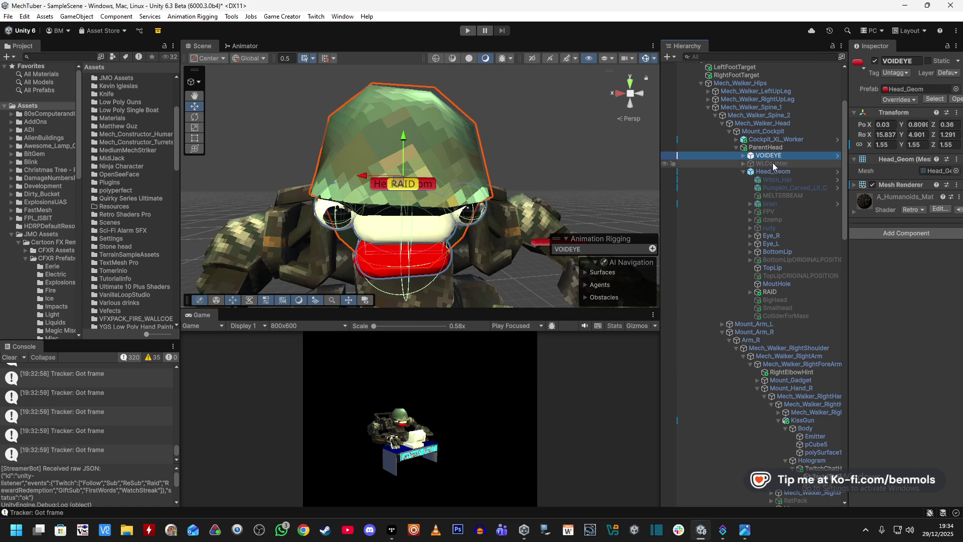
pyautogui.click(744, 155)
pyautogui.click(777, 163)
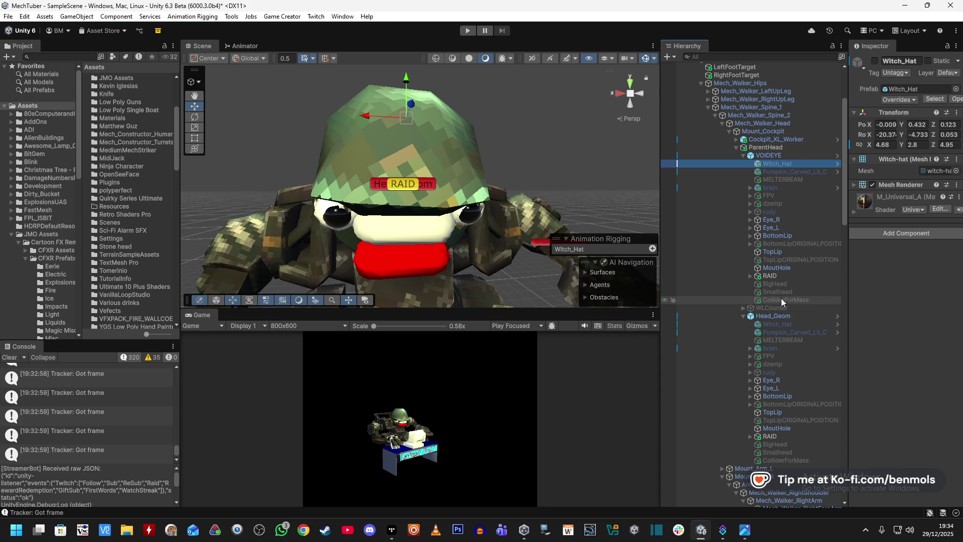
# - Delete VOIDEYE's seven children from Witch_Hat through rudy
pyautogui.keyDown('shift'); pyautogui.click(778, 211); pyautogui.keyUp('shift')
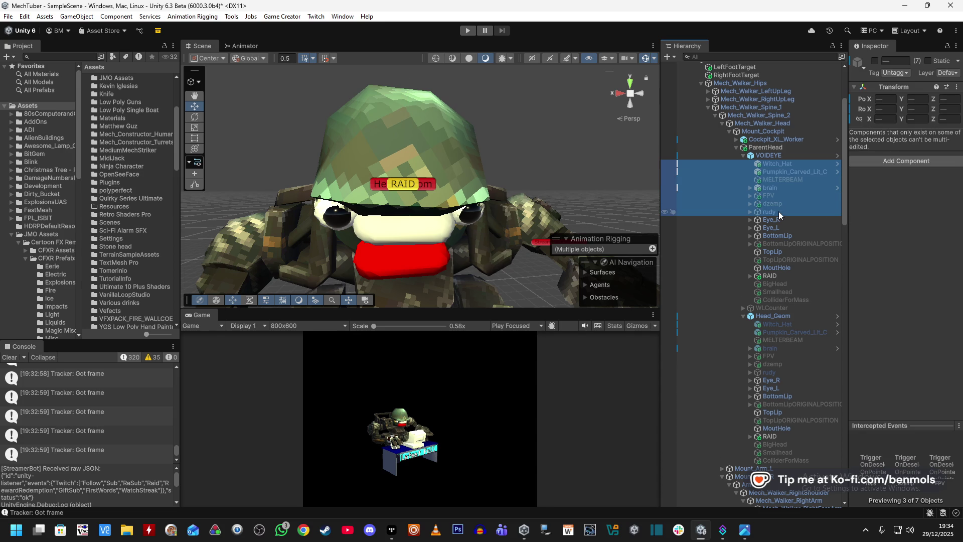
pyautogui.press('Delete')
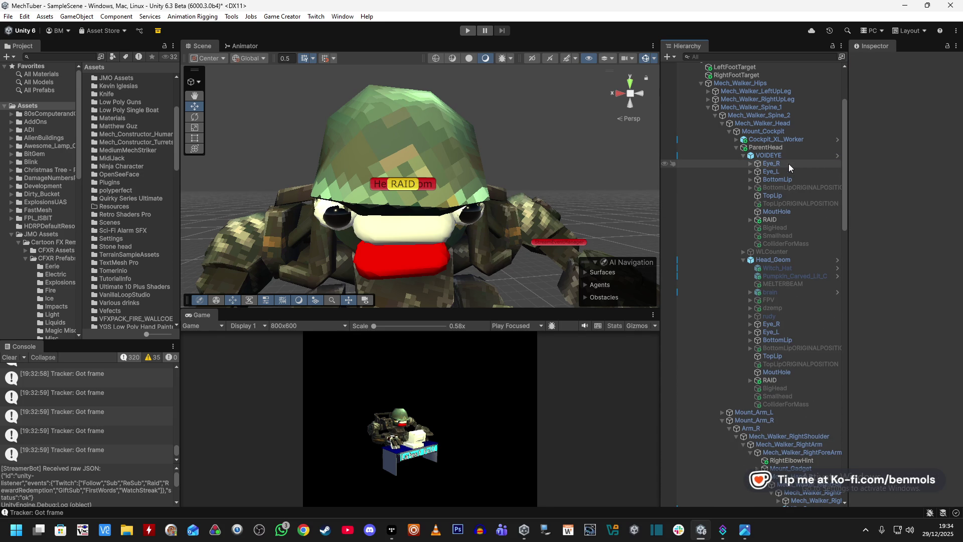
pyautogui.click(785, 164)
pyautogui.click(783, 179)
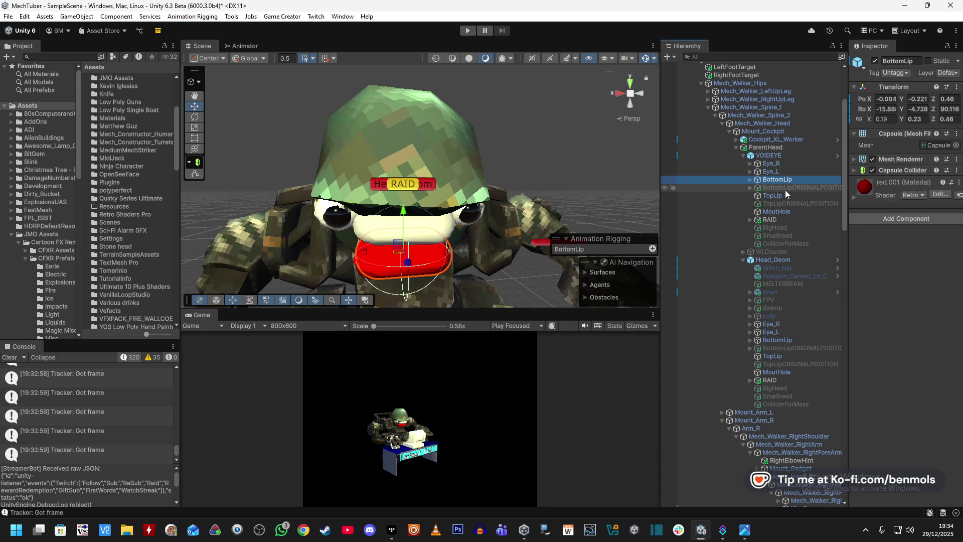
# - Delete BottomLipORIGINALPOSITION, TopLipORIGINALPOSITION, RAID, BigHead and Smallhead from VOIDEYE
pyautogui.click(784, 188)
pyautogui.keyDown('ctrl'); pyautogui.click(785, 203); pyautogui.keyUp('ctrl')
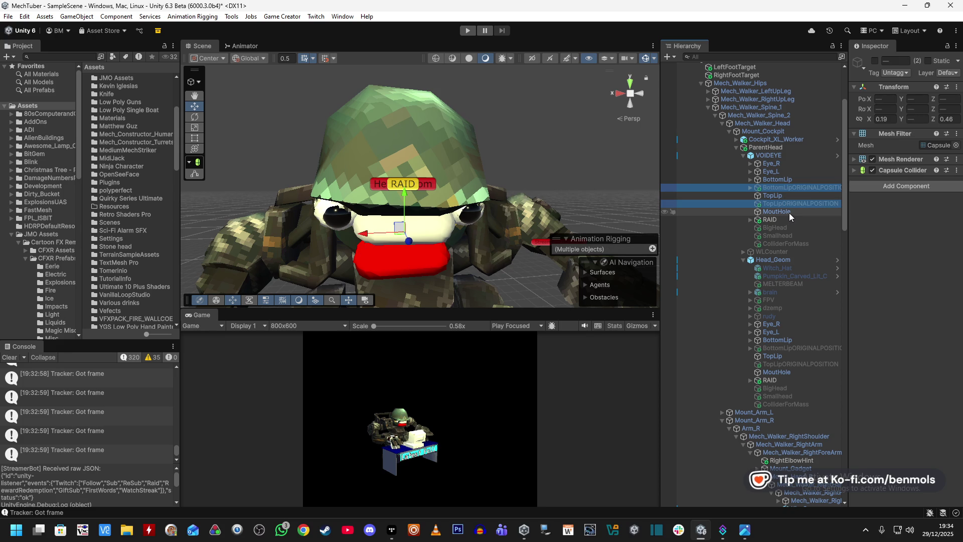
pyautogui.keyDown('ctrl'); pyautogui.click(784, 219); pyautogui.keyUp('ctrl')
pyautogui.keyDown('ctrl'); pyautogui.click(785, 227); pyautogui.keyUp('ctrl')
pyautogui.keyDown('ctrl'); pyautogui.click(788, 235); pyautogui.keyUp('ctrl')
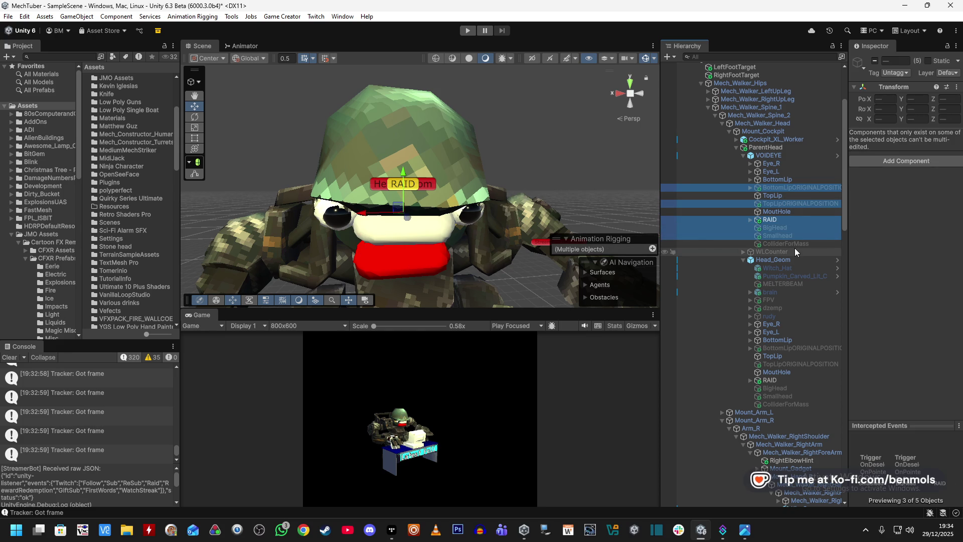
pyautogui.press('Delete')
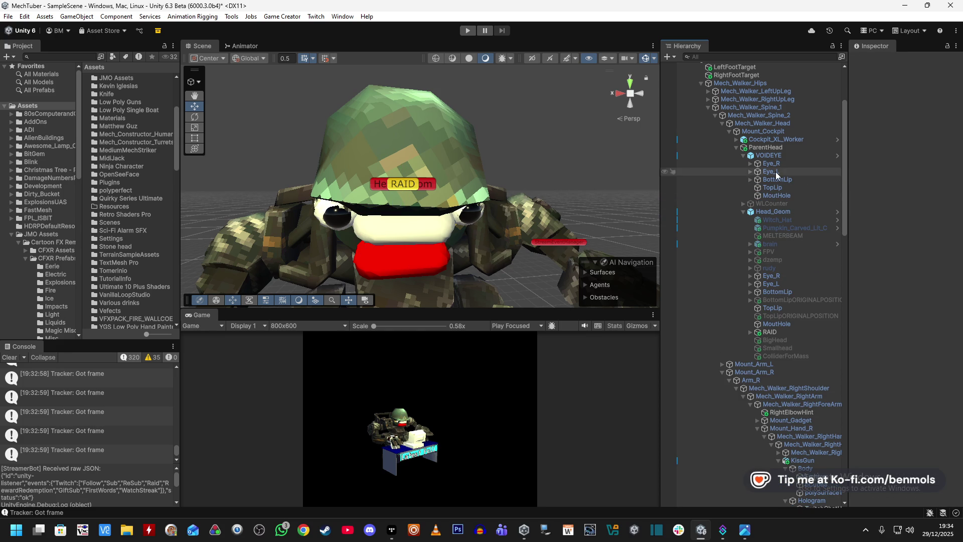
pyautogui.click(775, 163)
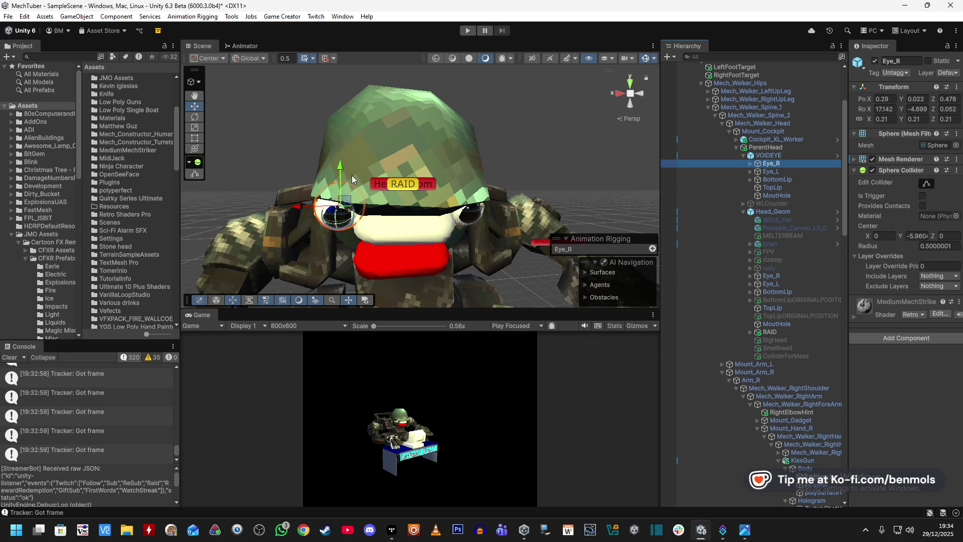
# - Undo a stray Eye_R move and deactivate the Head_Geom head mesh
pyautogui.moveTo(298, 210); pyautogui.dragTo(315, 211)
pyautogui.hotkey('ctrl', 'z')
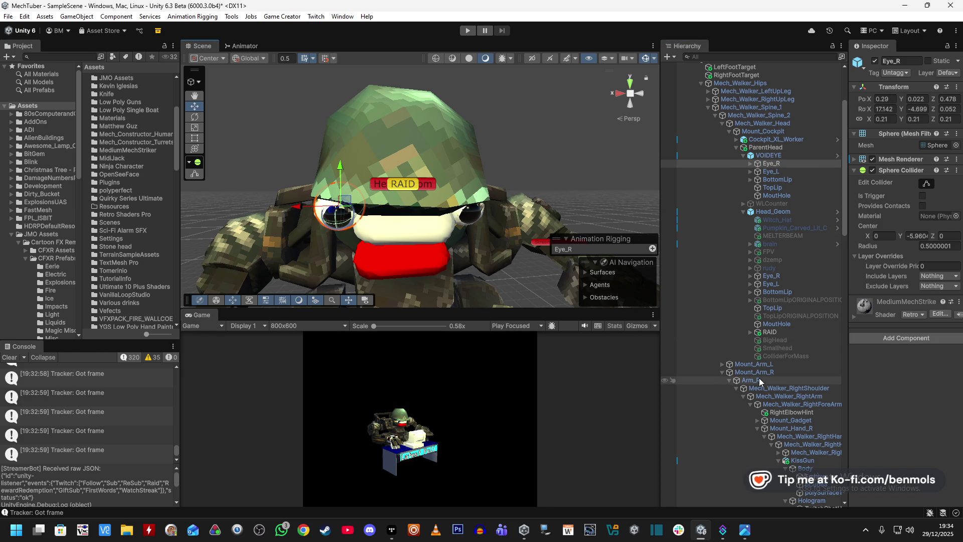
pyautogui.click(779, 213)
pyautogui.click(872, 60)
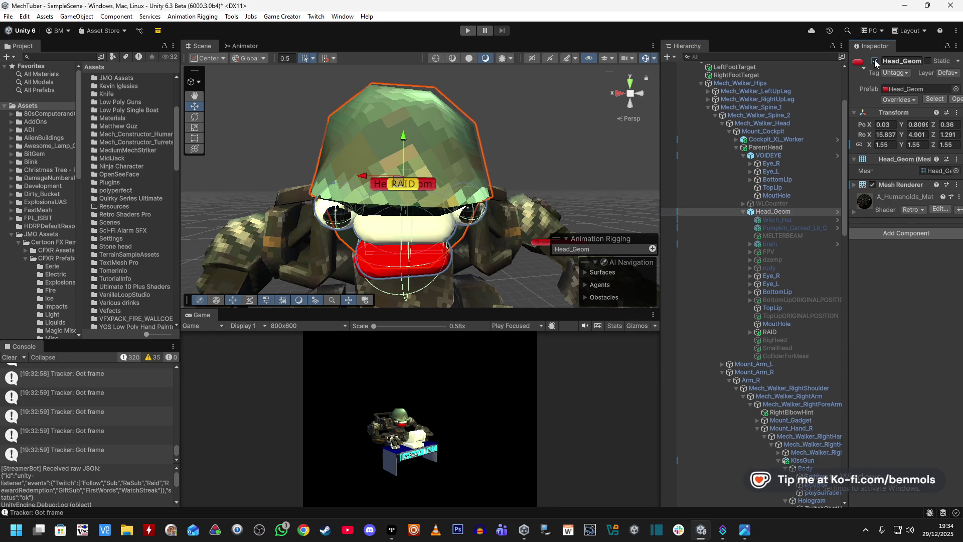
# - Centre VOIDEYE's Eye_R on the face and scale it up to 0.51
pyautogui.click(774, 156)
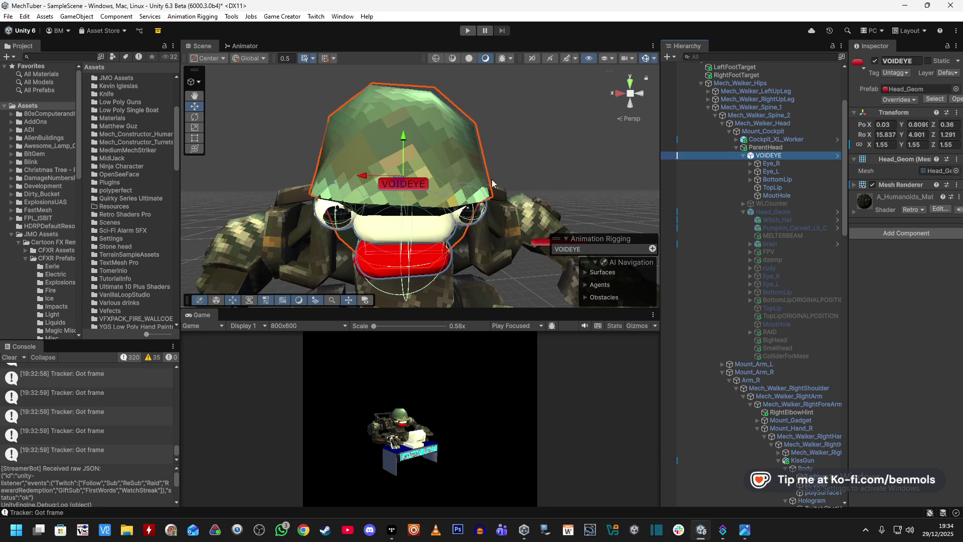
pyautogui.click(771, 164)
pyautogui.moveTo(296, 210)
pyautogui.mouseDown()
pyautogui.moveTo(397, 213)
pyautogui.moveTo(435, 309)
pyautogui.moveTo(511, 330)
pyautogui.moveTo(459, 177)
pyautogui.moveTo(348, 156)
pyautogui.mouseUp()
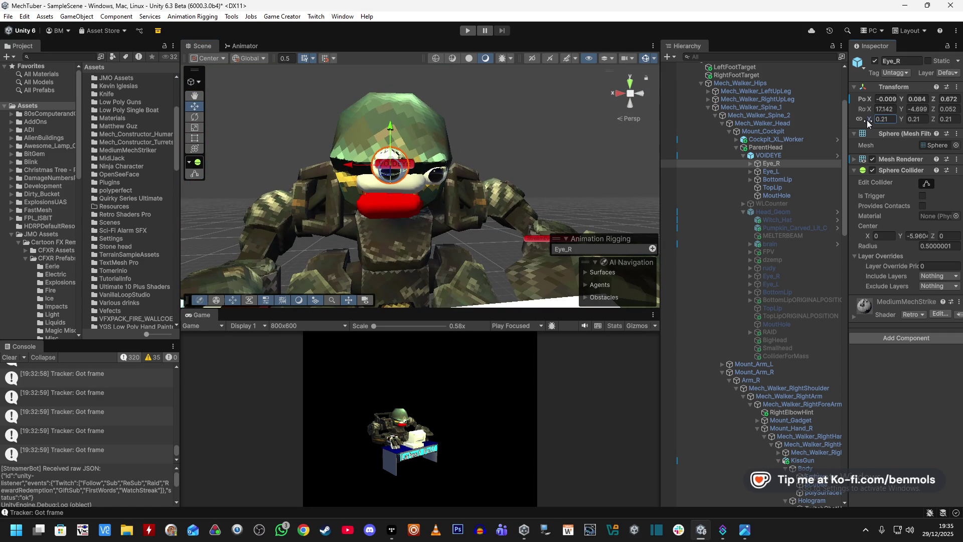
pyautogui.moveTo(868, 119); pyautogui.dragTo(875, 119)
pyautogui.moveTo(426, 237)
pyautogui.mouseDown()
pyautogui.moveTo(535, 249)
pyautogui.moveTo(364, 128)
pyautogui.mouseUp()
pyautogui.moveTo(398, 172)
pyautogui.mouseDown()
pyautogui.moveTo(350, 183)
pyautogui.moveTo(533, 175)
pyautogui.moveTo(533, 140)
pyautogui.mouseUp()
# - Slide VOIDEYE's left eye, Eye_L, toward the centre of the face
pyautogui.click(533, 141)
pyautogui.click(780, 171)
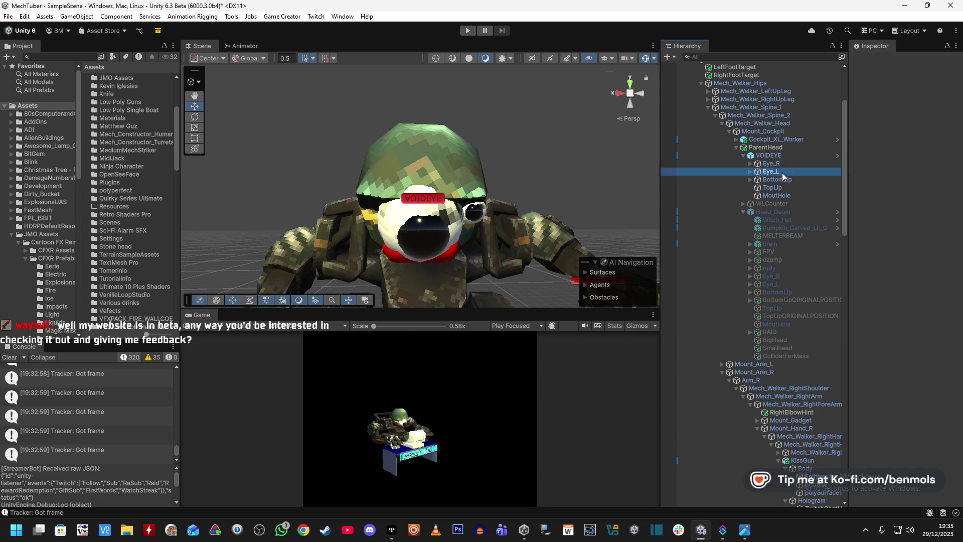
pyautogui.click(434, 213)
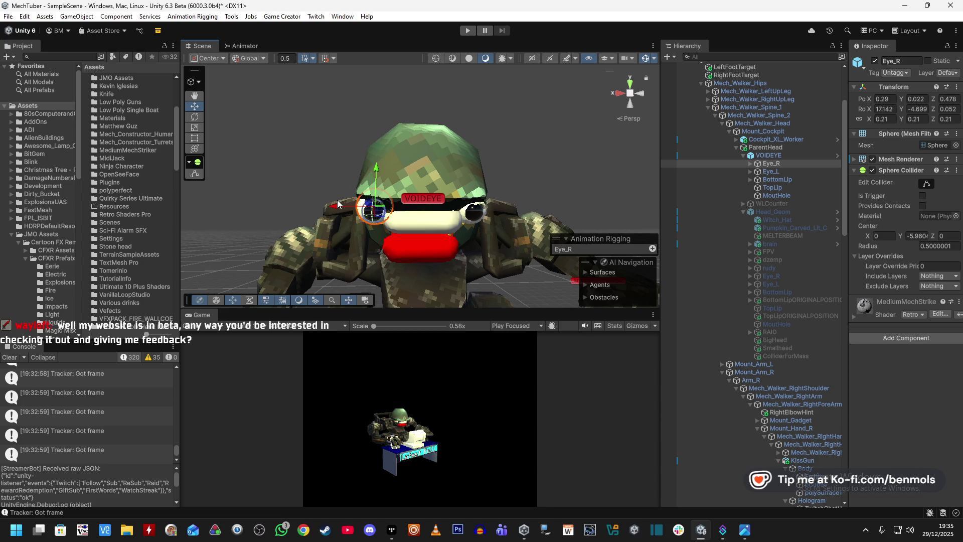
pyautogui.click(785, 171)
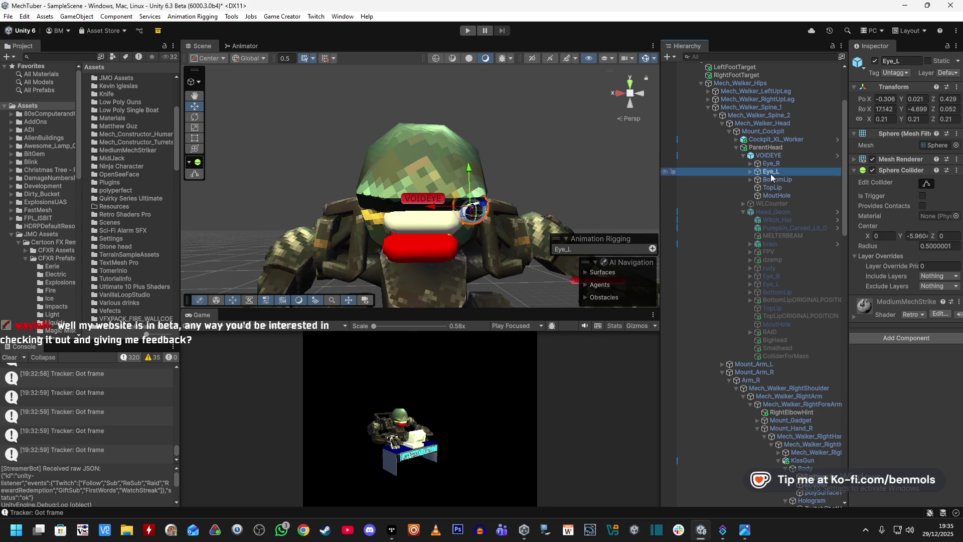
pyautogui.moveTo(430, 209); pyautogui.dragTo(387, 214)
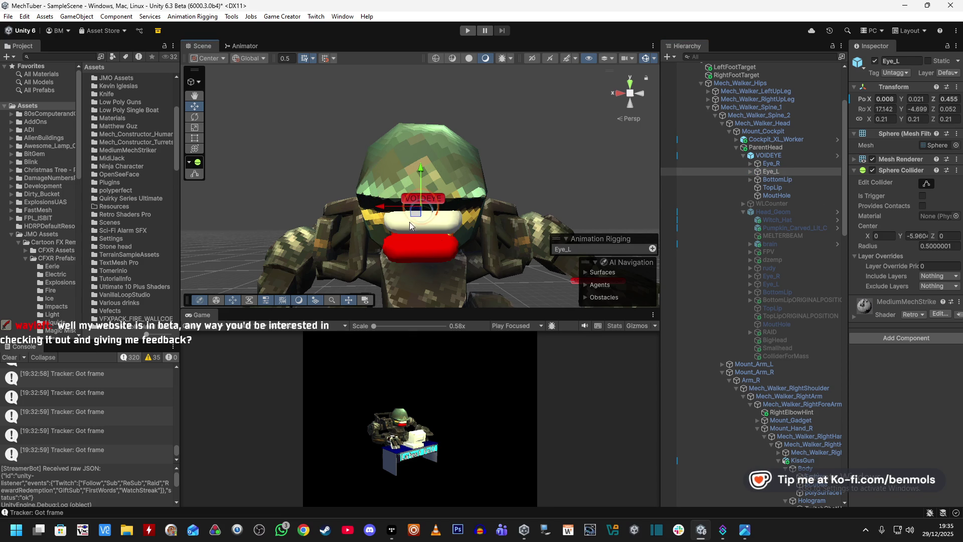
# - Raise TopLip to Y 0.376 and lower BottomLip to Y -0.347
pyautogui.click(775, 180)
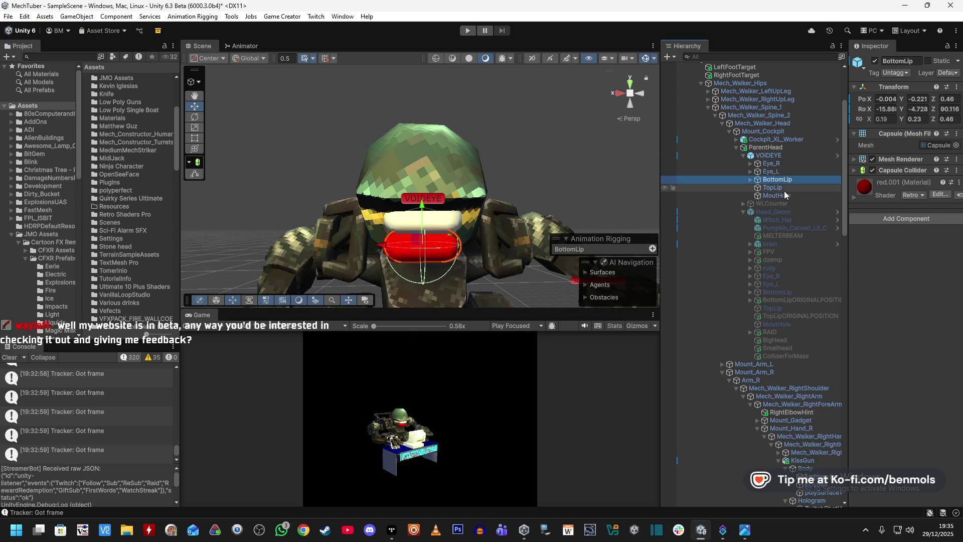
pyautogui.click(784, 188)
pyautogui.moveTo(422, 179); pyautogui.dragTo(432, 109)
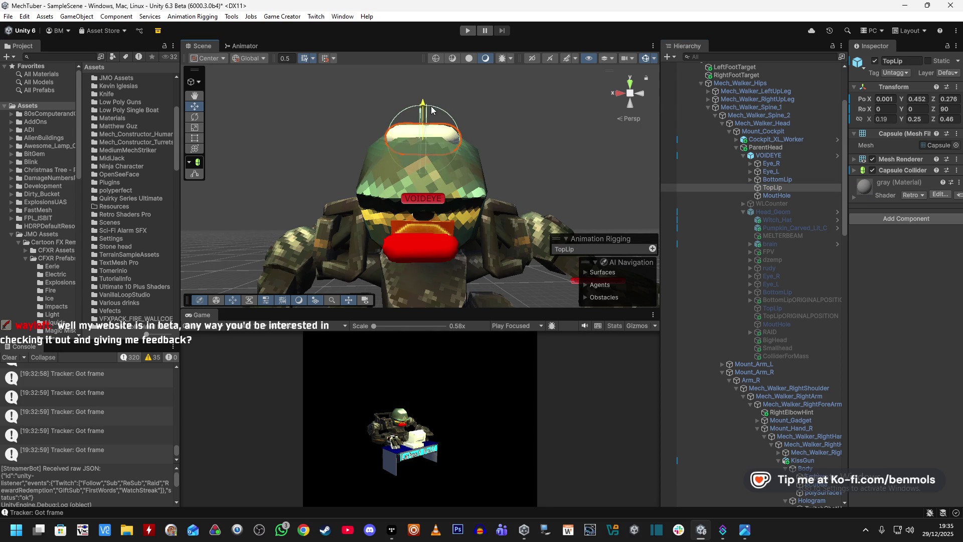
pyautogui.moveTo(427, 148); pyautogui.dragTo(429, 133)
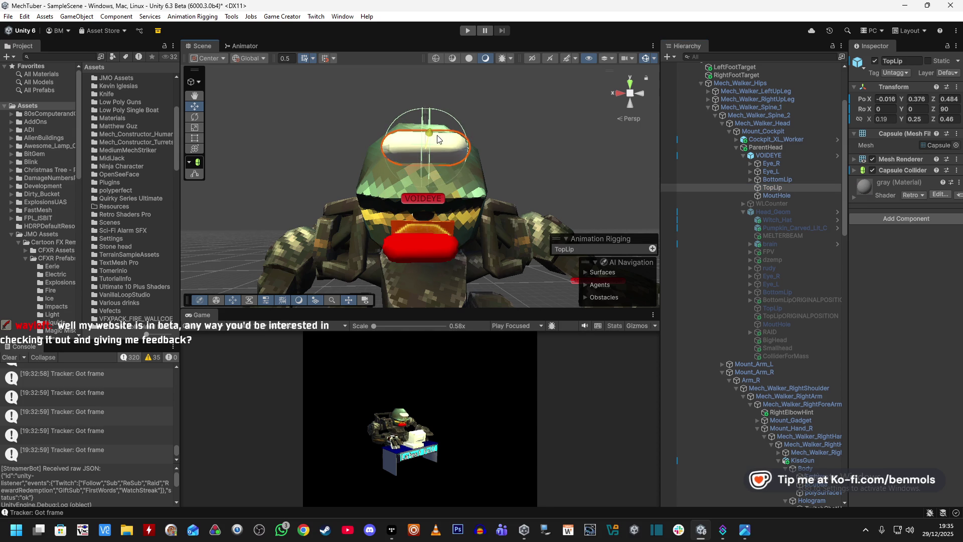
pyautogui.click(778, 180)
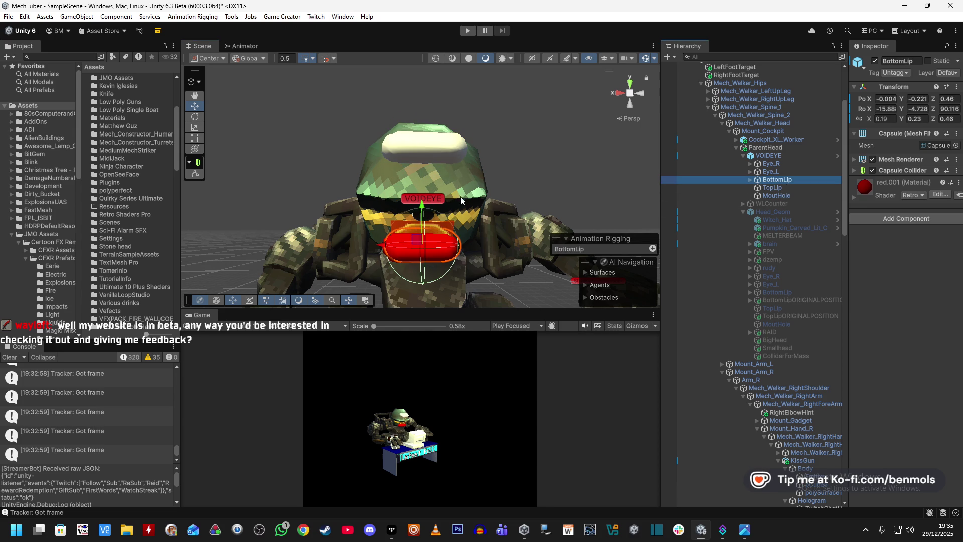
pyautogui.moveTo(423, 209); pyautogui.dragTo(422, 228)
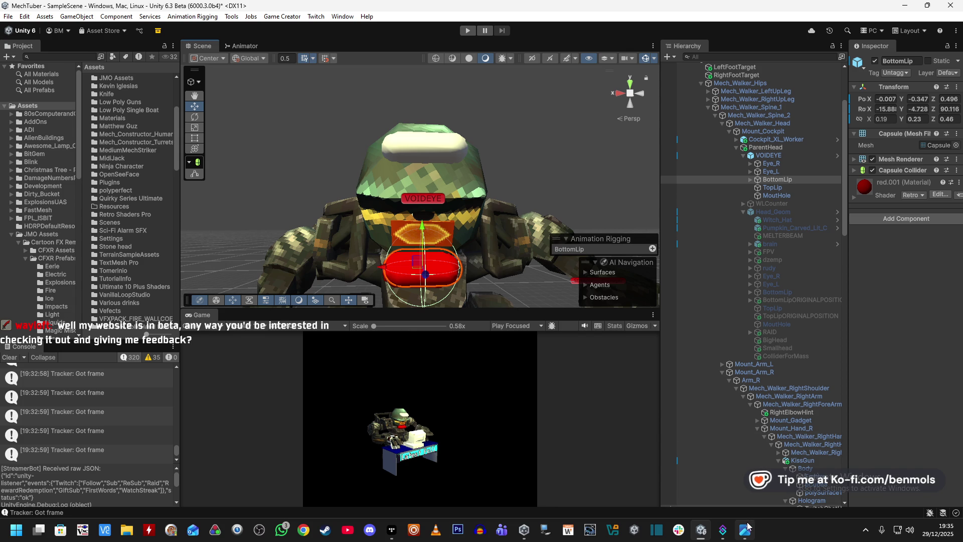
pyautogui.moveTo(747, 525)
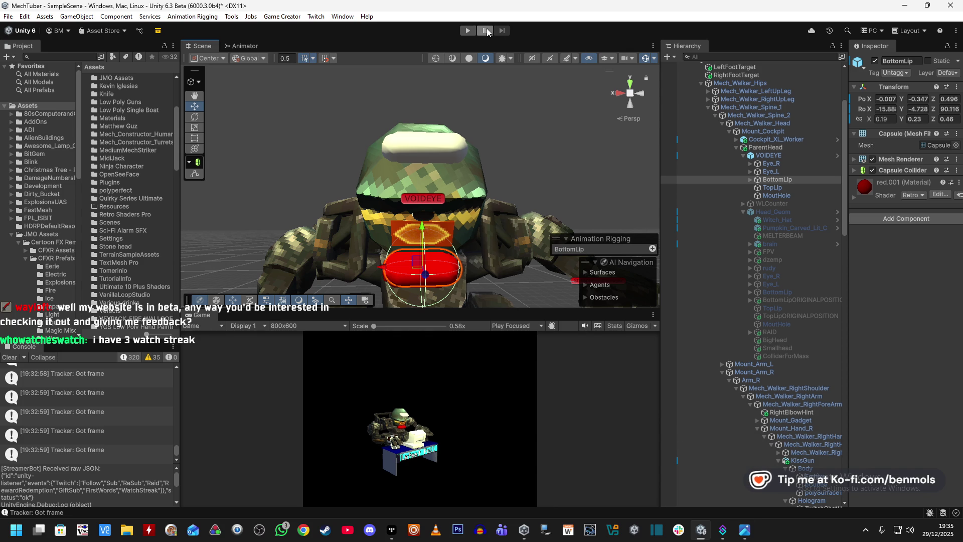
# - Enter play mode, reactivate Head_Geom, deactivate VOIDEYE, and collapse Mech_Walker_Full_Med
pyautogui.click(468, 32)
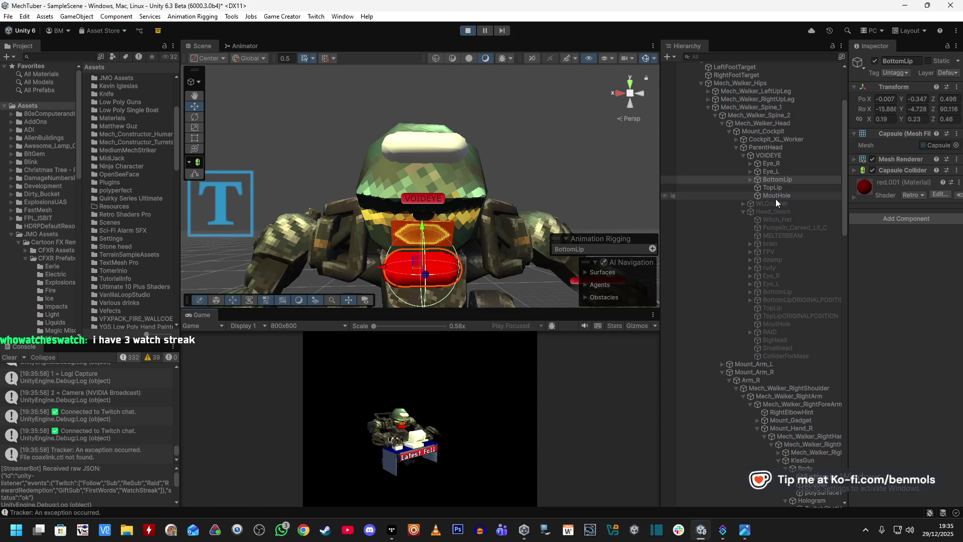
pyautogui.click(774, 211)
pyautogui.click(875, 60)
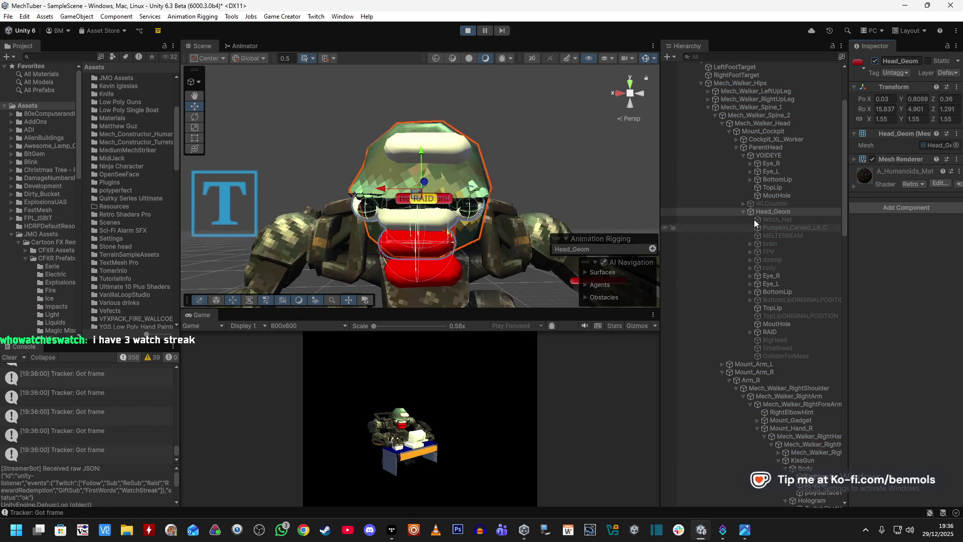
pyautogui.click(766, 156)
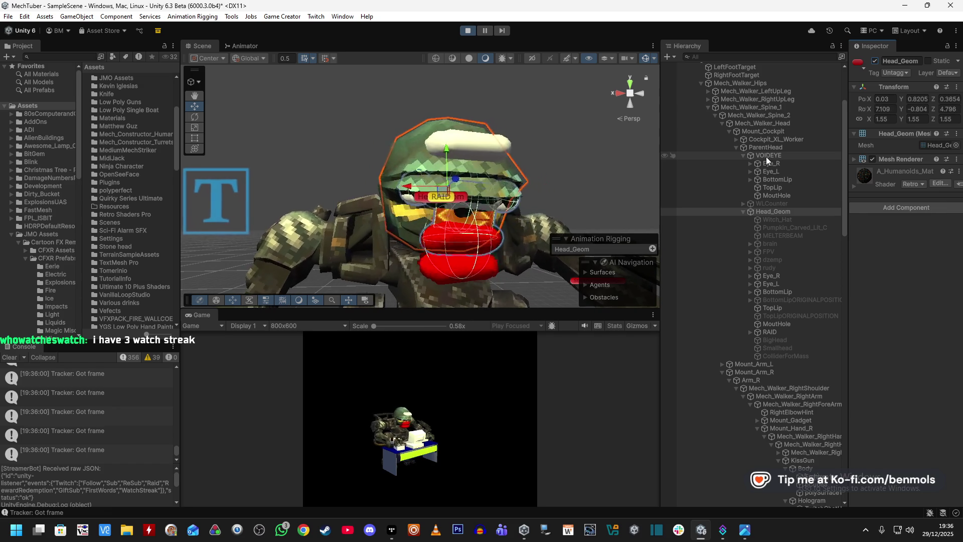
pyautogui.click(875, 60)
pyautogui.scroll(-5, 506, 239)
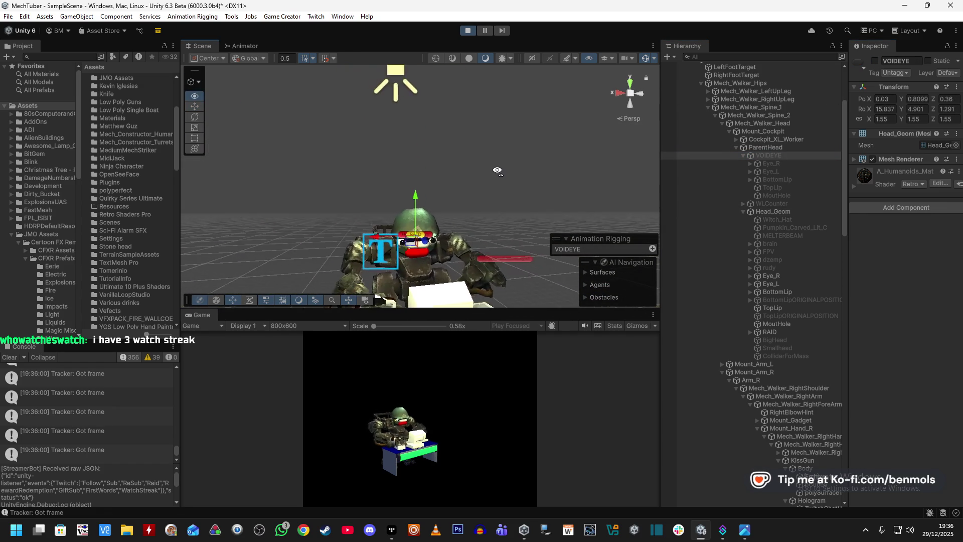
pyautogui.scroll(5, 712, 118)
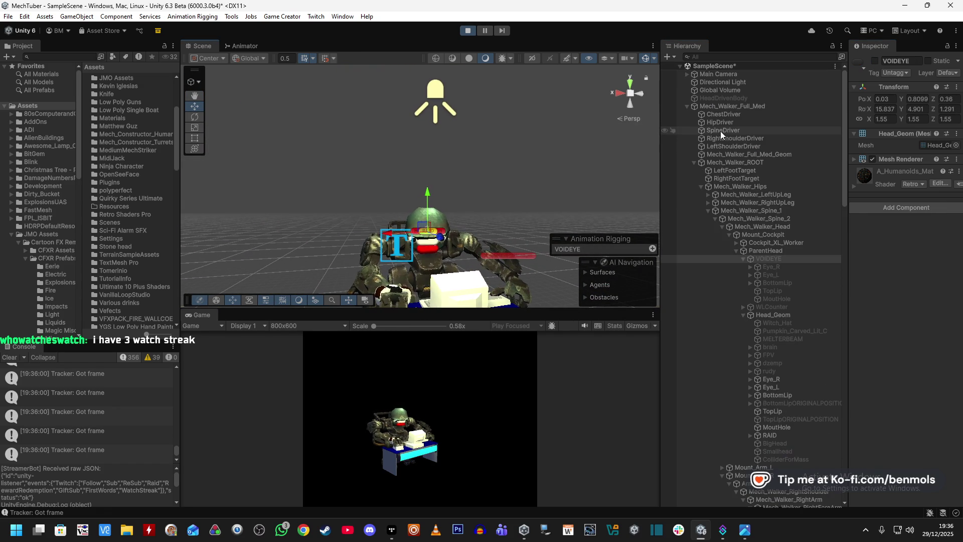
pyautogui.click(687, 106)
# - Select StreamEventManager and review its components in the Inspector
pyautogui.scroll(-5, 738, 251)
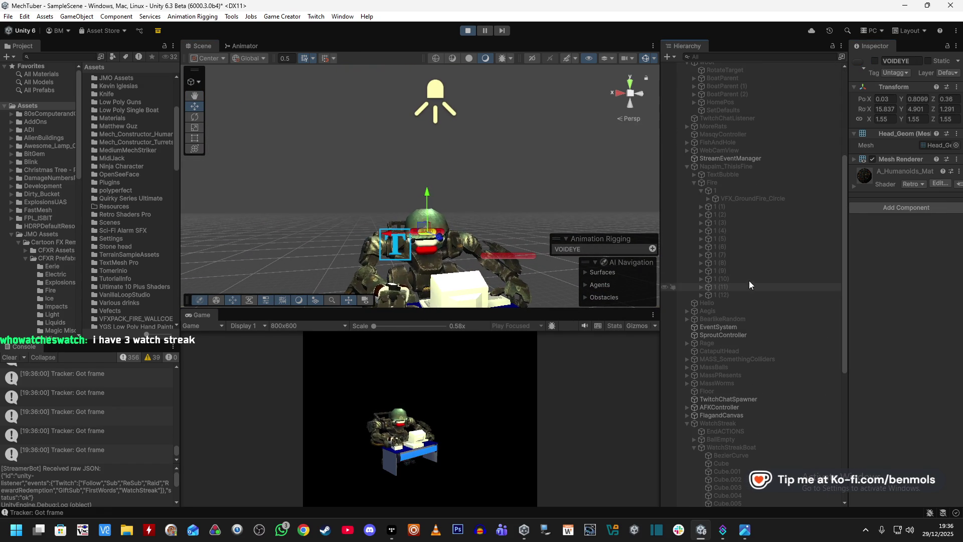
pyautogui.click(733, 159)
pyautogui.scroll(-10, 853, 369)
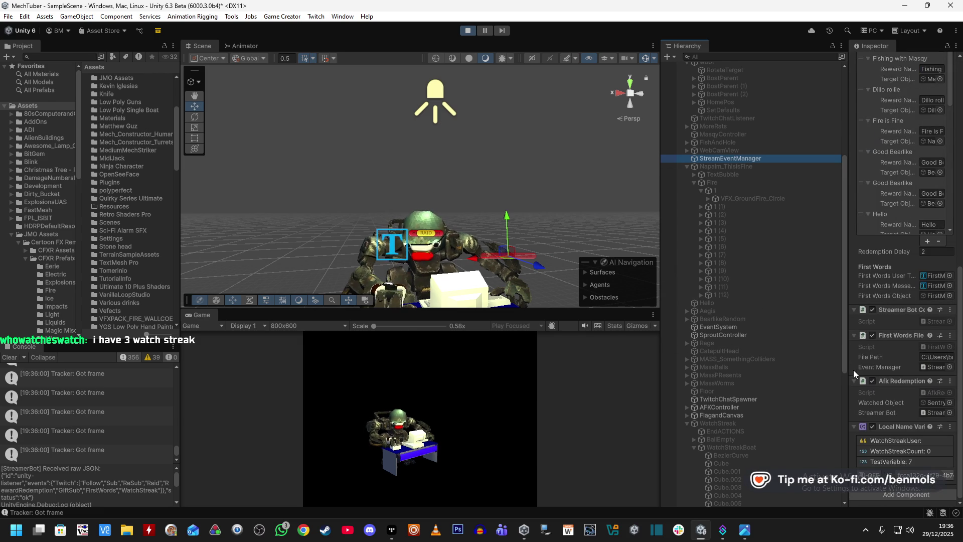
pyautogui.moveTo(850, 371); pyautogui.dragTo(790, 377)
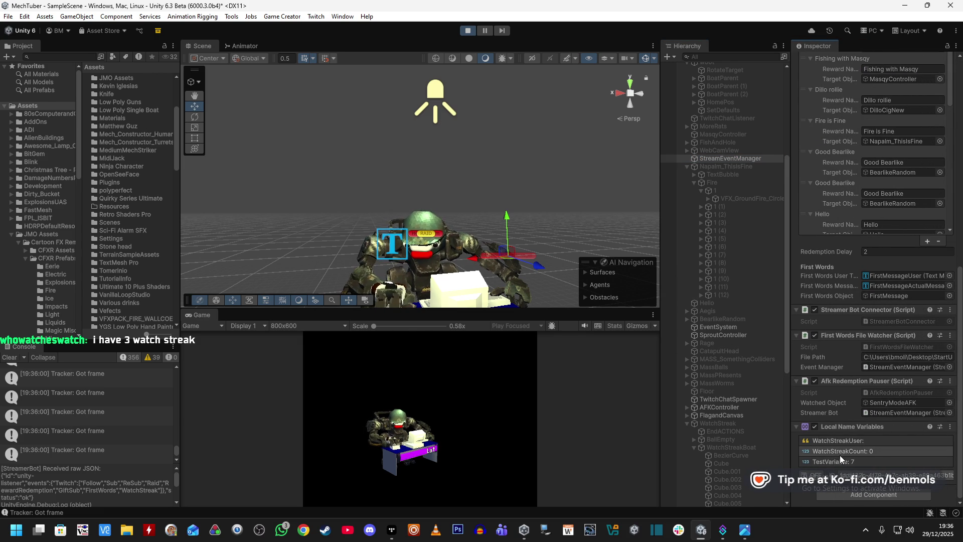
# - Check Streamer.bot's actions, then clear Unity's console and exit play mode
pyautogui.click(723, 529)
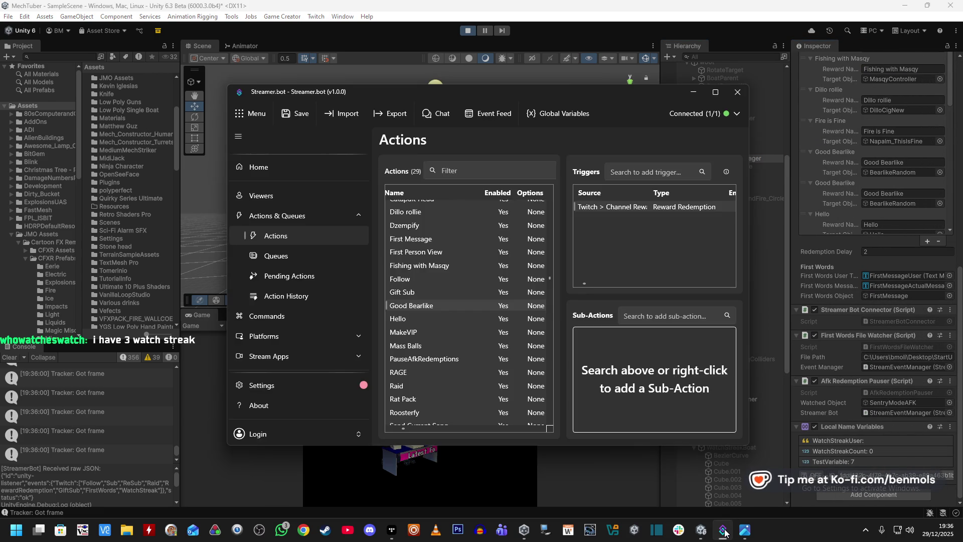
pyautogui.click(724, 532)
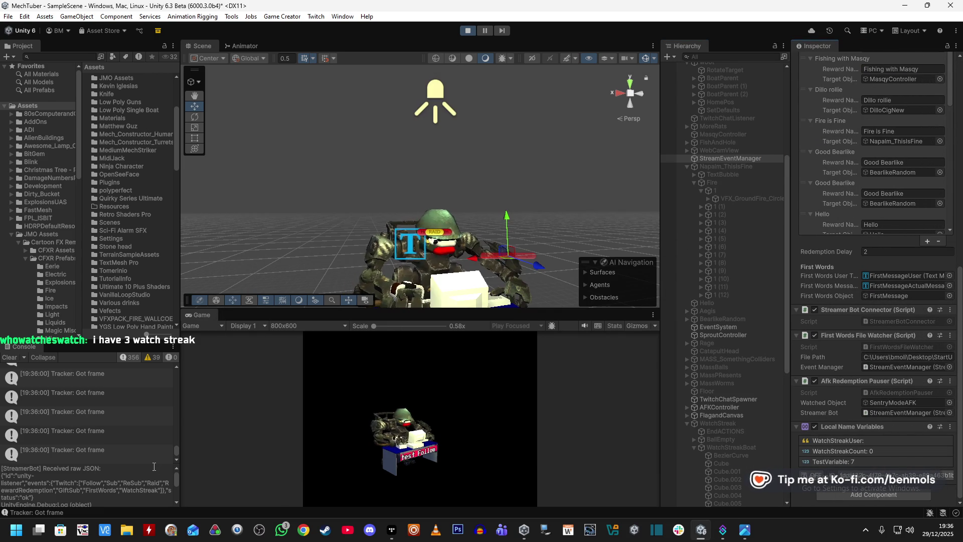
pyautogui.click(9, 358)
pyautogui.click(468, 32)
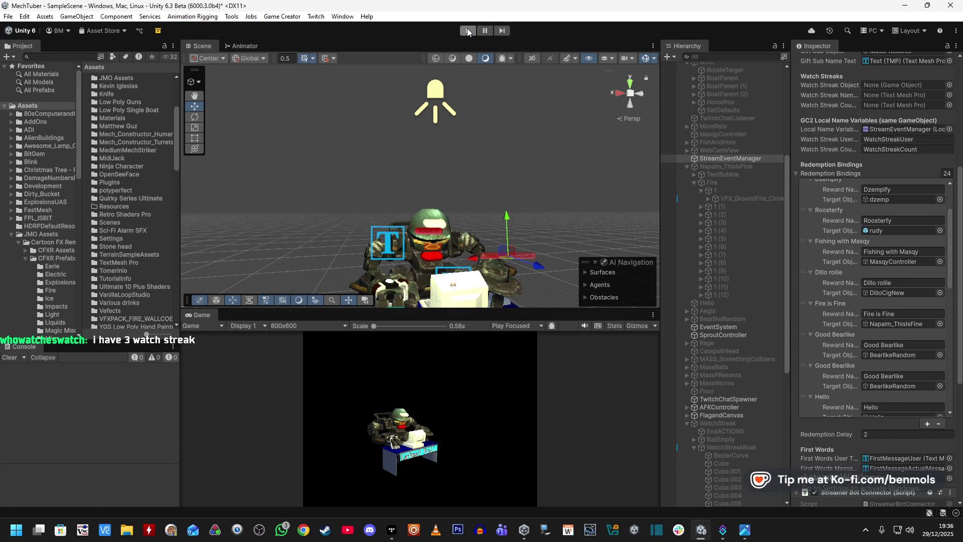
# - Clear the console and deactivate the mech's VOIDEYE head
pyautogui.click(467, 29)
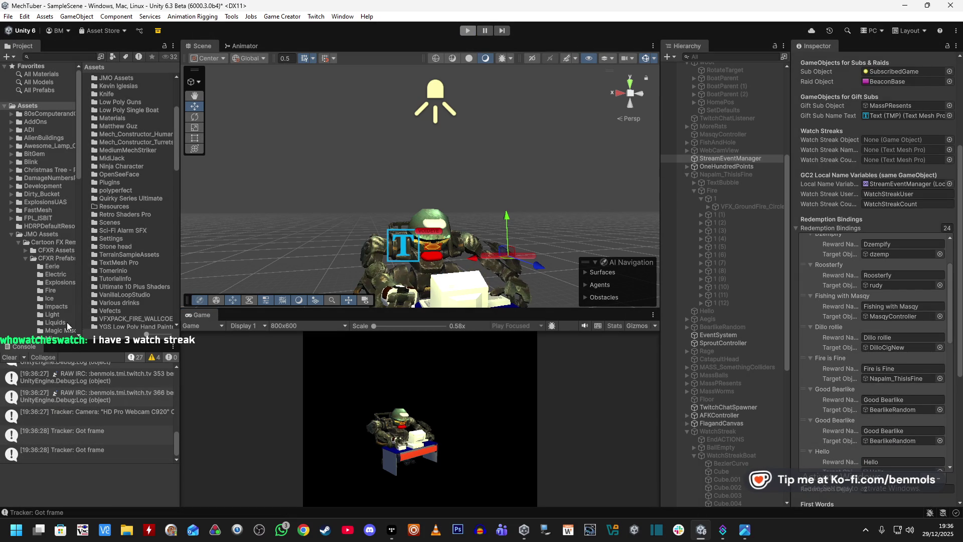
pyautogui.click(7, 361)
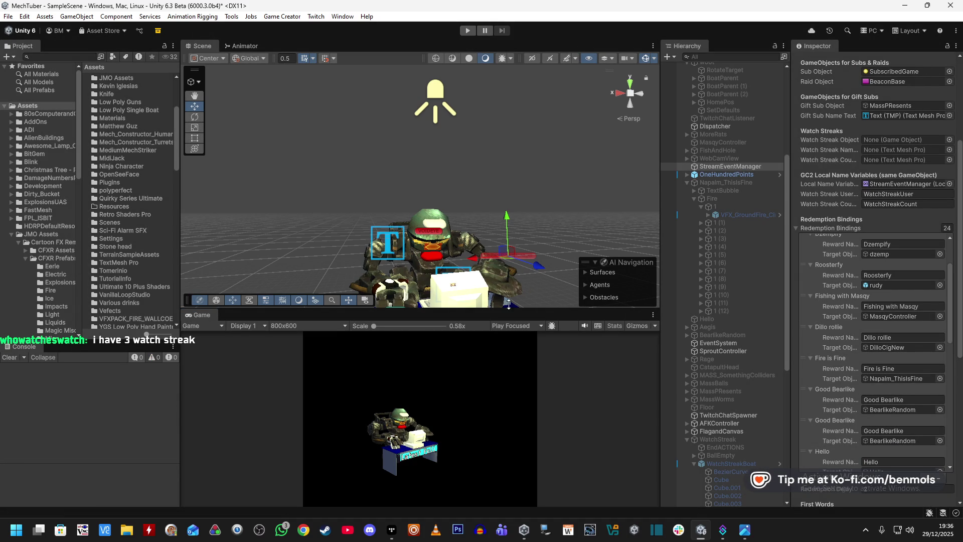
pyautogui.scroll(5, 712, 220)
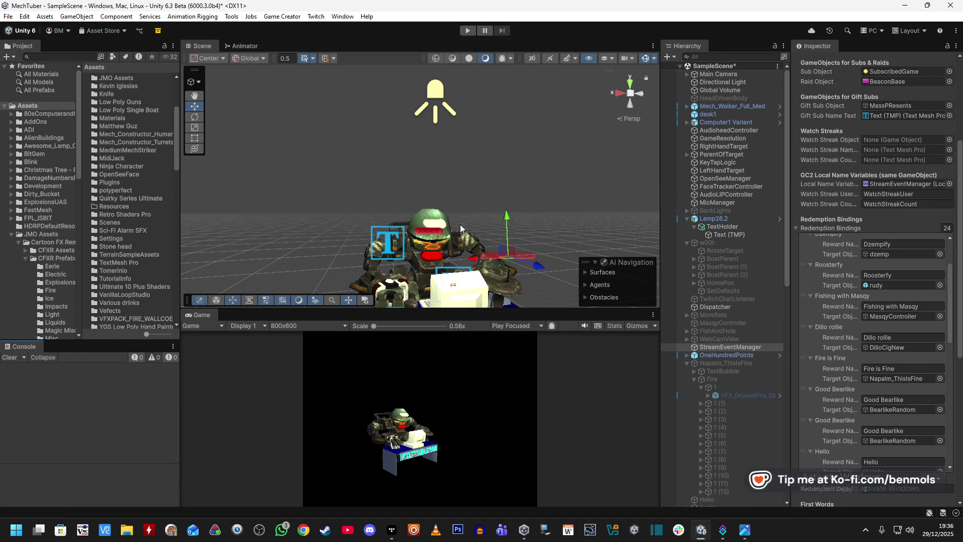
pyautogui.click(430, 224)
pyautogui.click(431, 240)
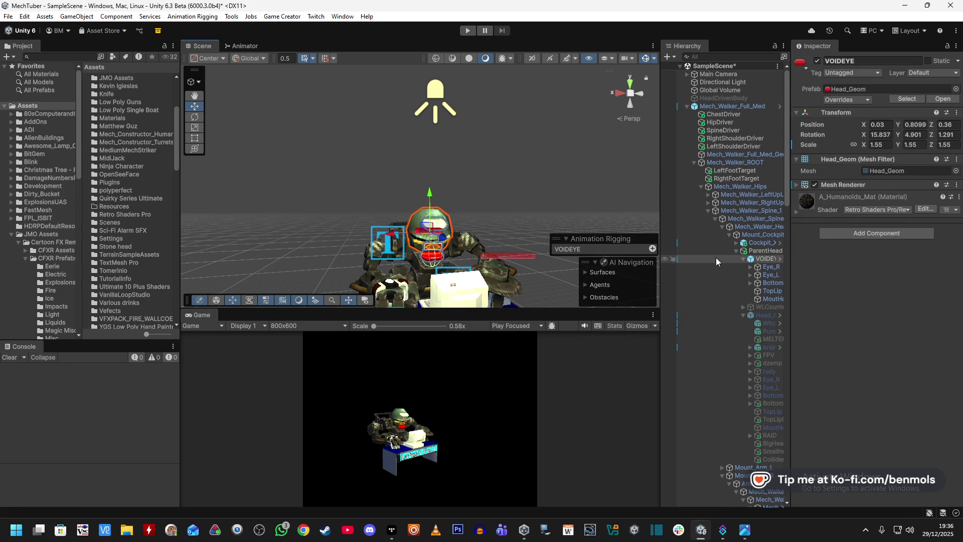
pyautogui.click(817, 61)
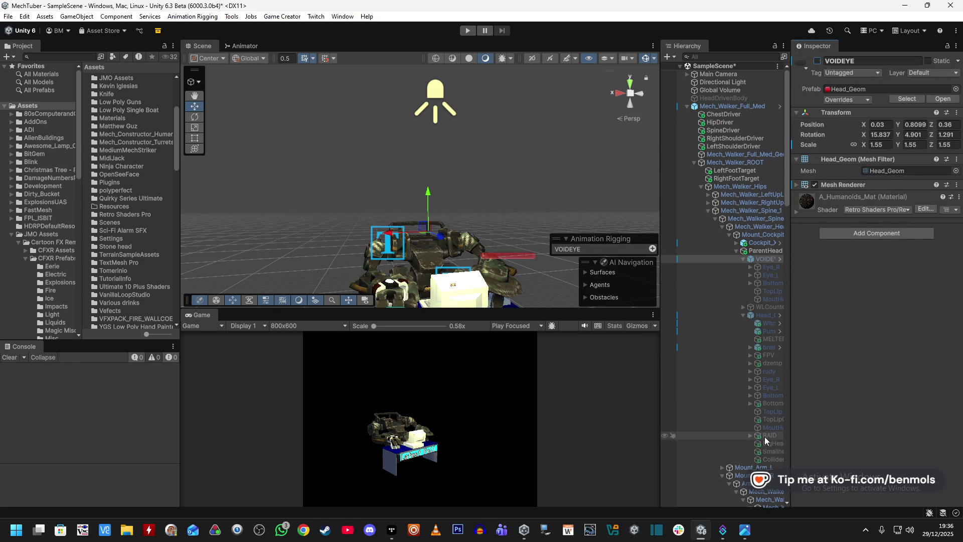
# - Activate Head_Geom, collapse Mech_Walker_Full_Med, and run the scene in play mode
pyautogui.moveTo(792, 426); pyautogui.dragTo(814, 425)
pyautogui.click(783, 318)
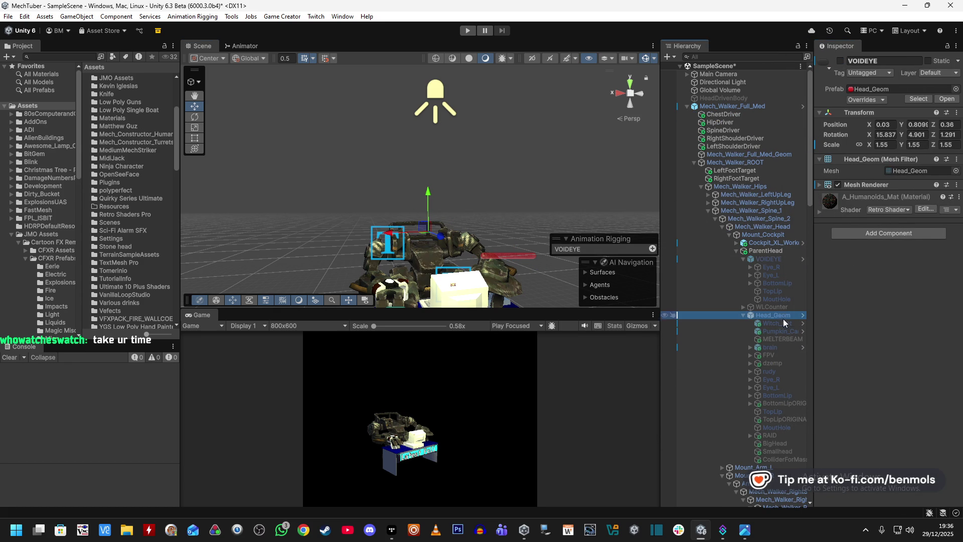
pyautogui.click(840, 60)
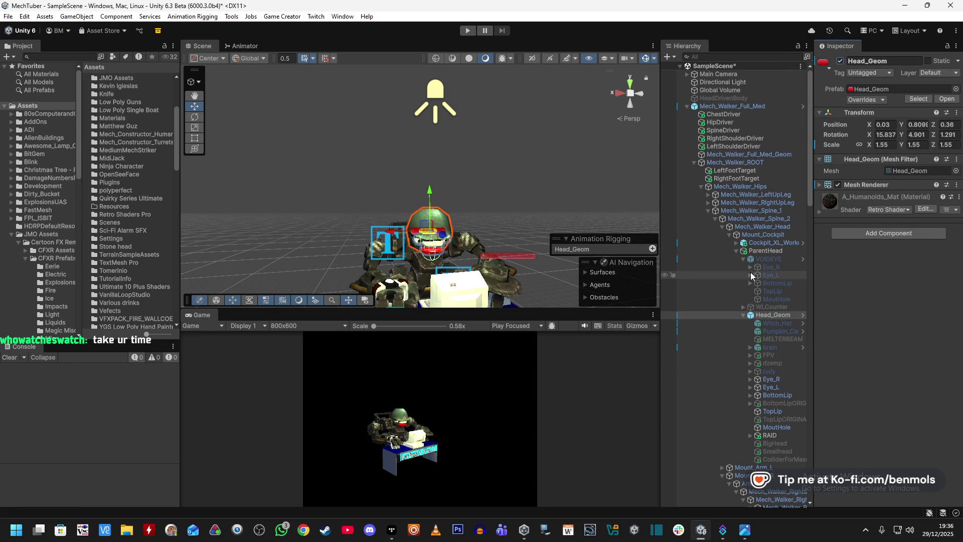
pyautogui.moveTo(548, 122); pyautogui.dragTo(546, 134)
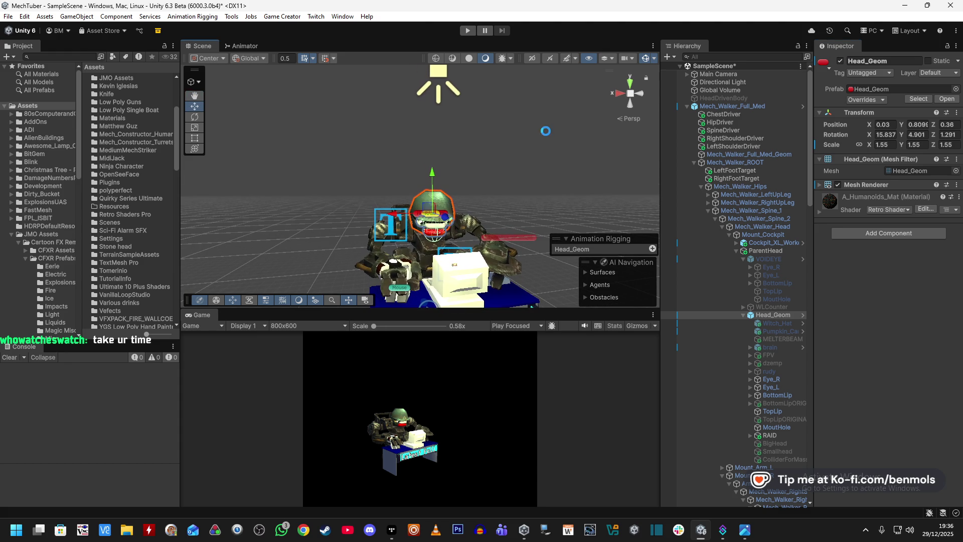
pyautogui.click(687, 107)
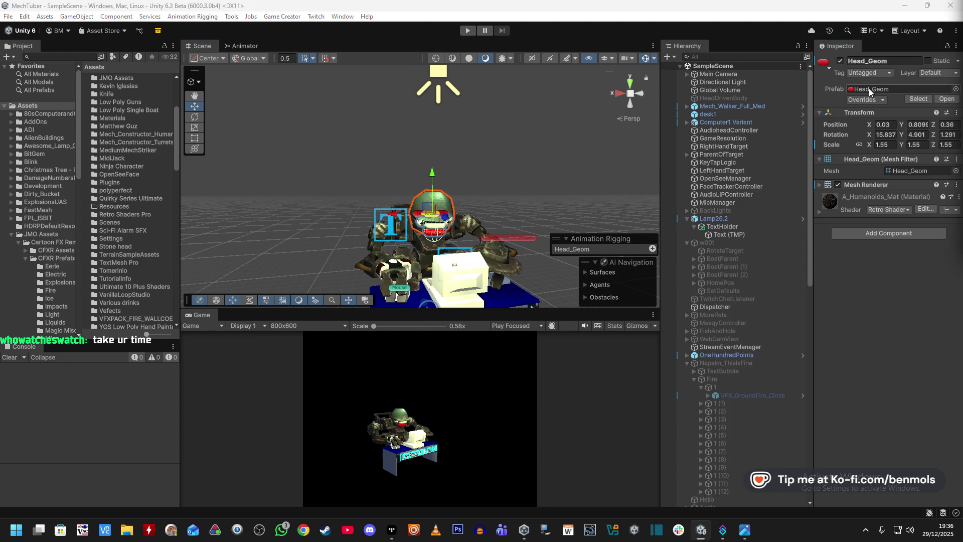
pyautogui.click(468, 30)
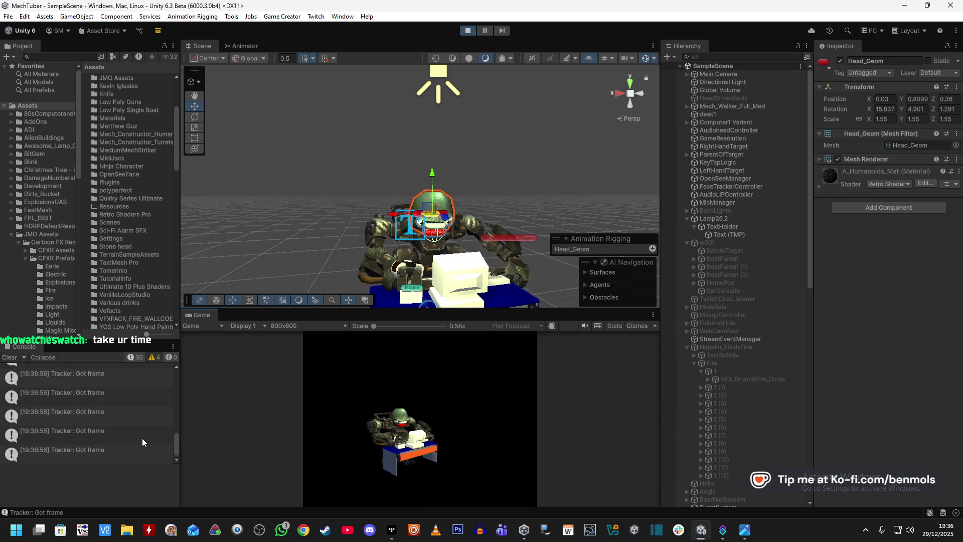
# - Inspect the StreamerBot 'Received raw JSON' console entries listing the WatchStreak and Follow subscriptions
pyautogui.scroll(3, 143, 438)
pyautogui.scroll(5, 141, 434)
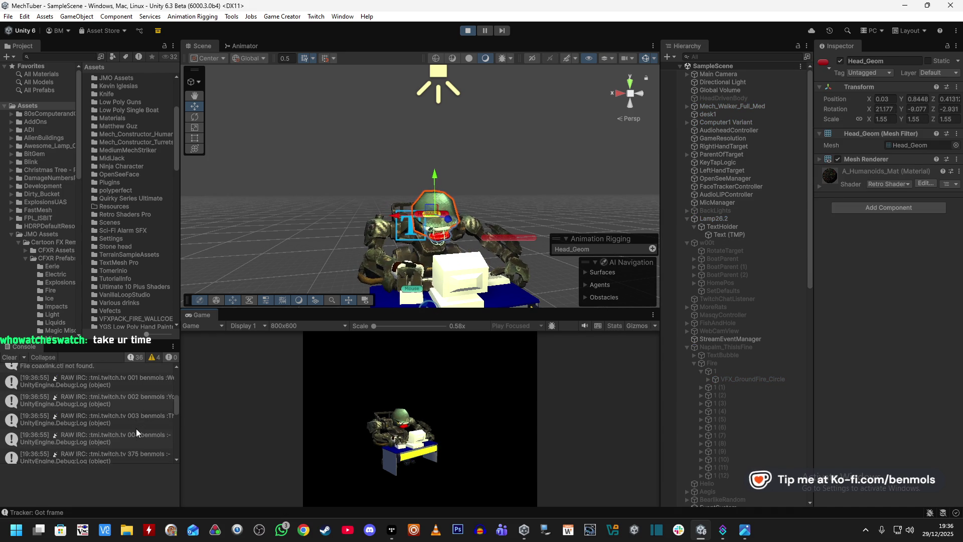
pyautogui.click(130, 410)
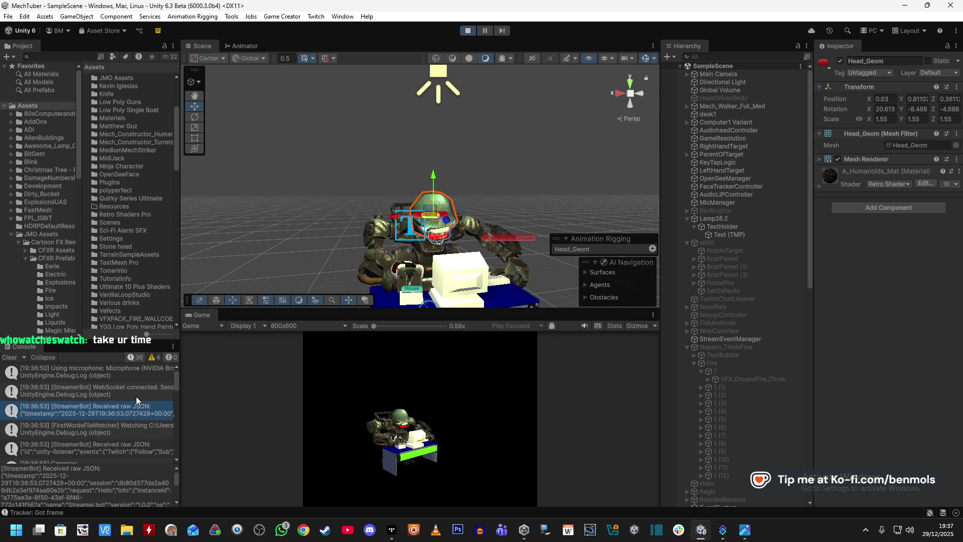
pyautogui.scroll(-1, 137, 401)
pyautogui.click(131, 420)
pyautogui.click(134, 487)
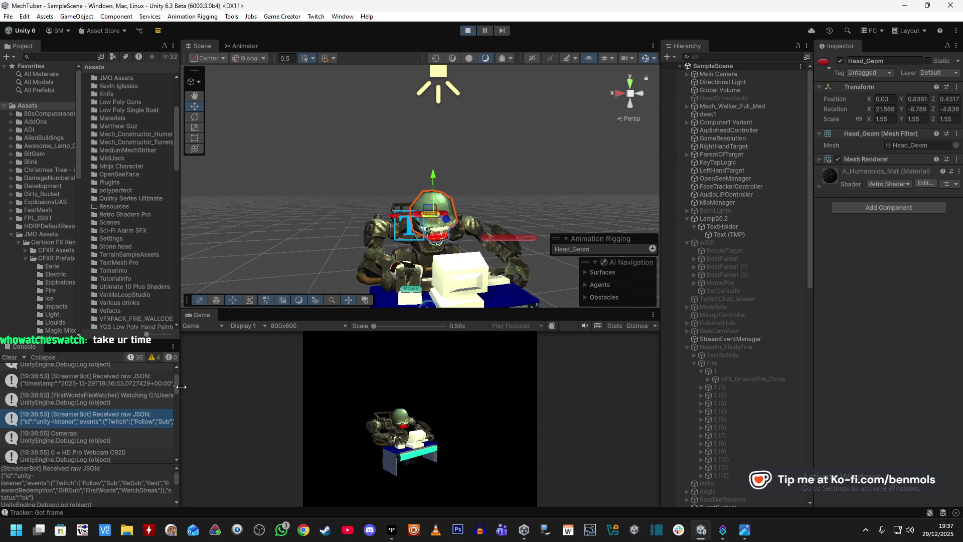
pyautogui.moveTo(176, 383); pyautogui.dragTo(181, 450)
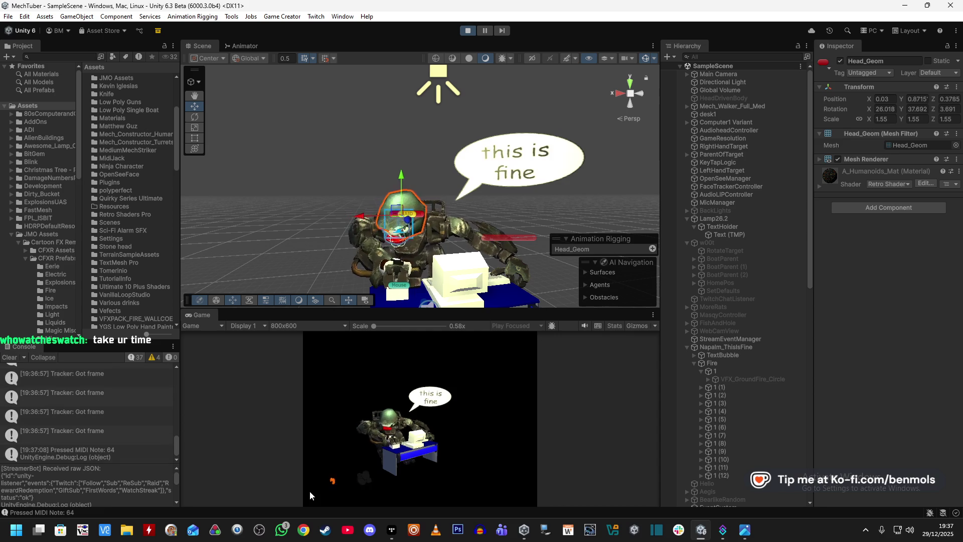
# - Select StreamEventManager and reveal its WatchStreakUser and WatchStreakCount local variables
pyautogui.moveTo(451, 210); pyautogui.dragTo(471, 223)
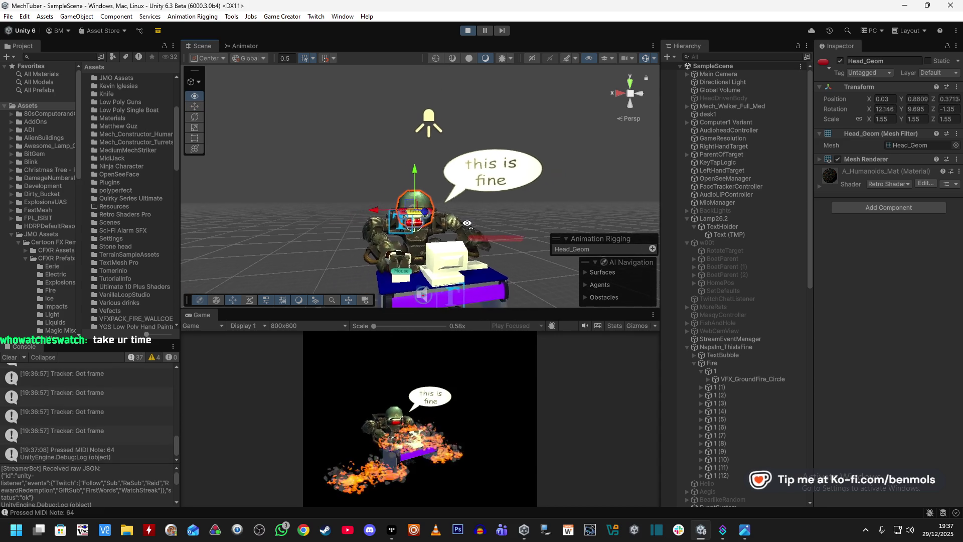
pyautogui.click(731, 339)
pyautogui.scroll(-5, 816, 321)
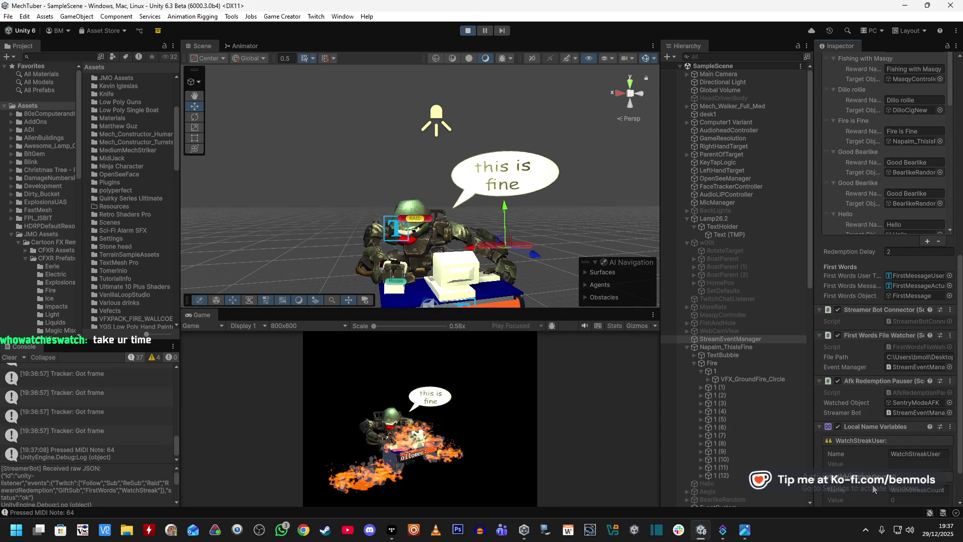
pyautogui.scroll(-2, 853, 438)
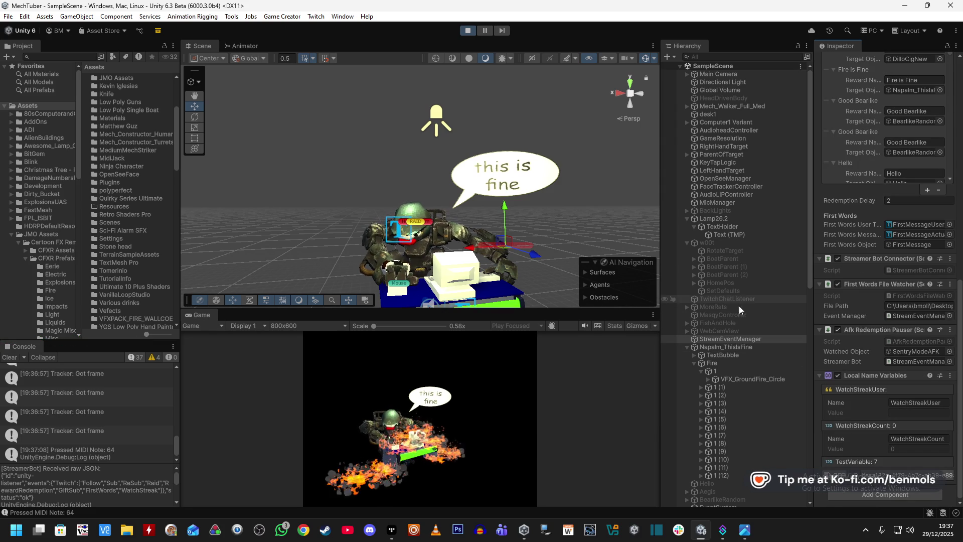
pyautogui.click(687, 347)
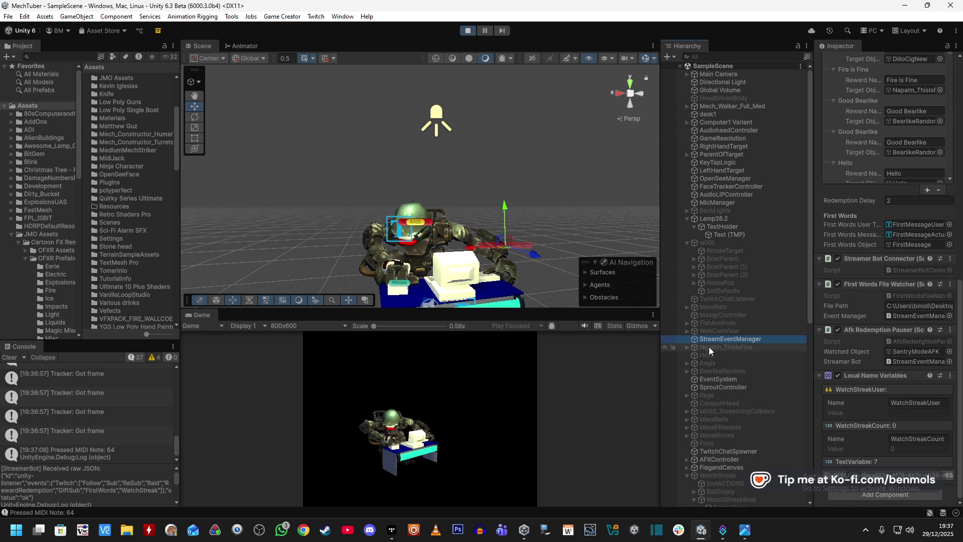
pyautogui.scroll(-7, 723, 411)
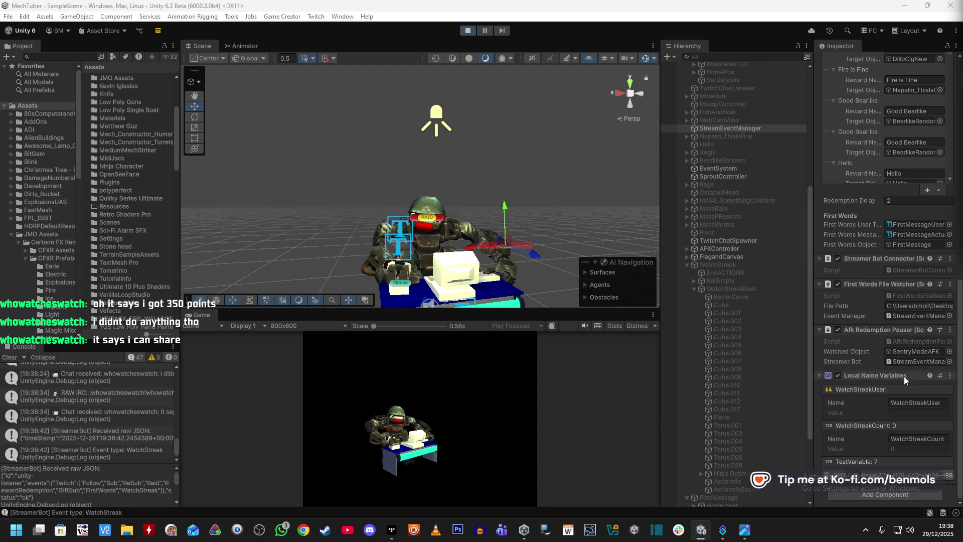
# - Copy the 'Event type: WatchStreak' log message and stack trace, then bring up Windows search
pyautogui.click(121, 453)
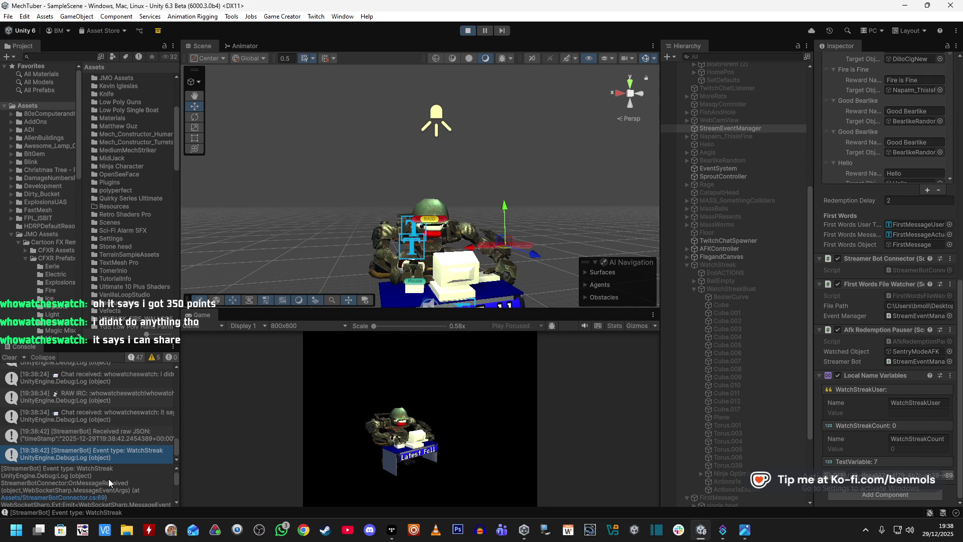
pyautogui.scroll(-1, 113, 451)
pyautogui.moveTo(121, 478)
pyautogui.mouseDown()
pyautogui.moveTo(120, 506)
pyautogui.moveTo(121, 479)
pyautogui.mouseUp()
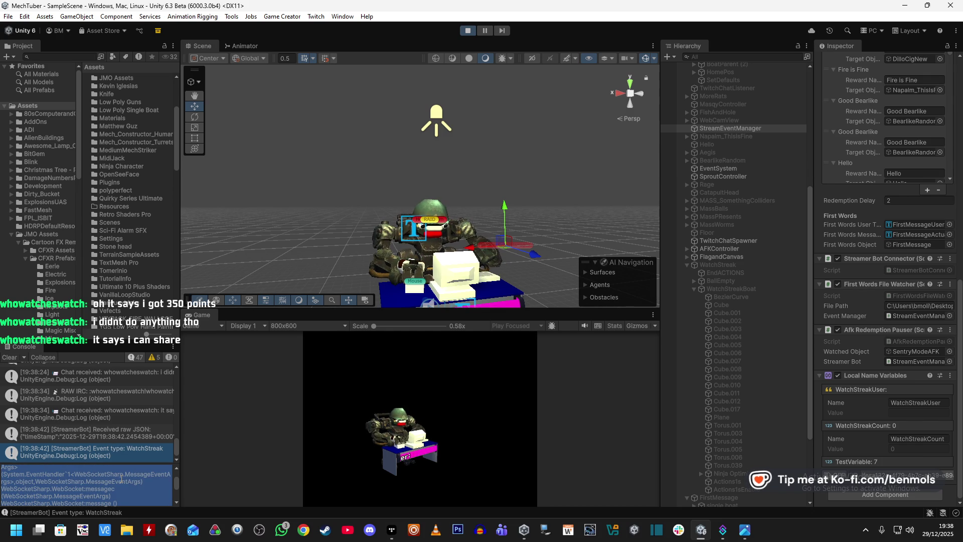
pyautogui.press('super')
# - Launch Notepad from the Windows search and position its window
pyautogui.write('notepad')
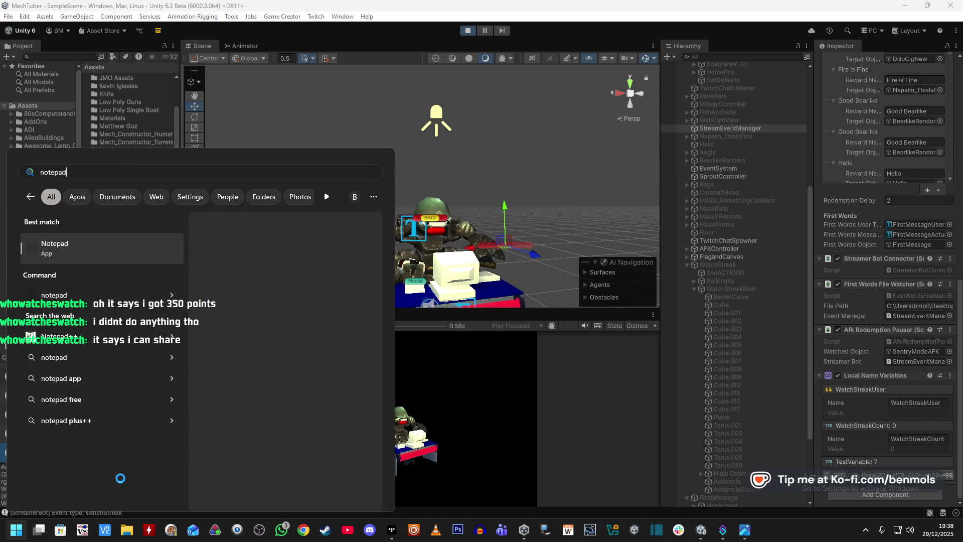
pyautogui.press('Return')
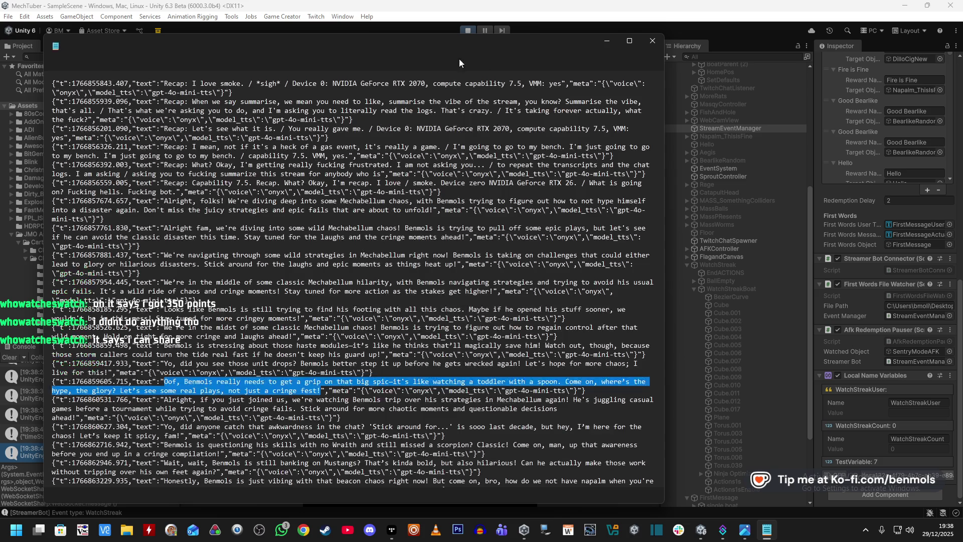
pyautogui.moveTo(581, 44)
pyautogui.mouseDown()
pyautogui.moveTo(582, 52)
pyautogui.moveTo(600, 46)
pyautogui.mouseUp()
pyautogui.scroll(-2, 298, 386)
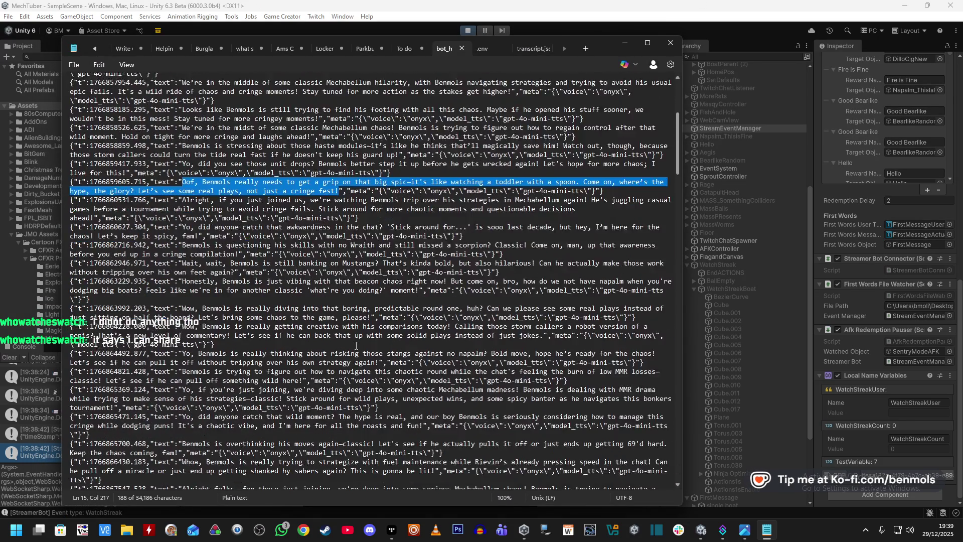
pyautogui.scroll(-15, 295, 367)
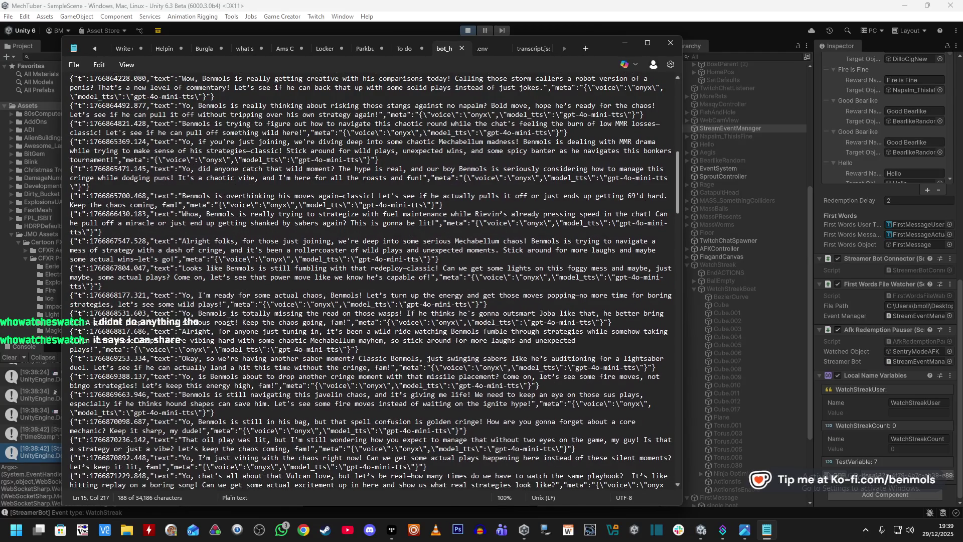
pyautogui.scroll(10, 228, 322)
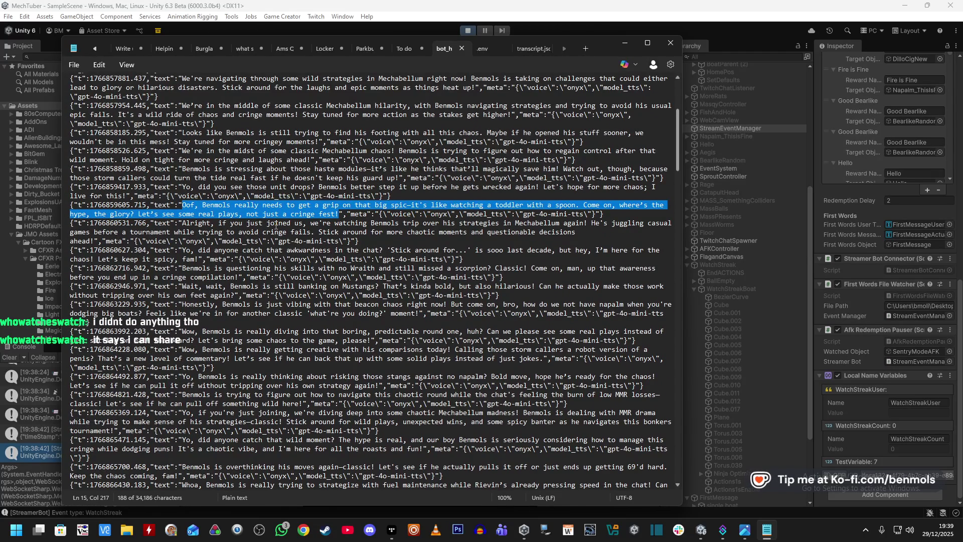
pyautogui.scroll(1, 396, 263)
pyautogui.scroll(2, 396, 264)
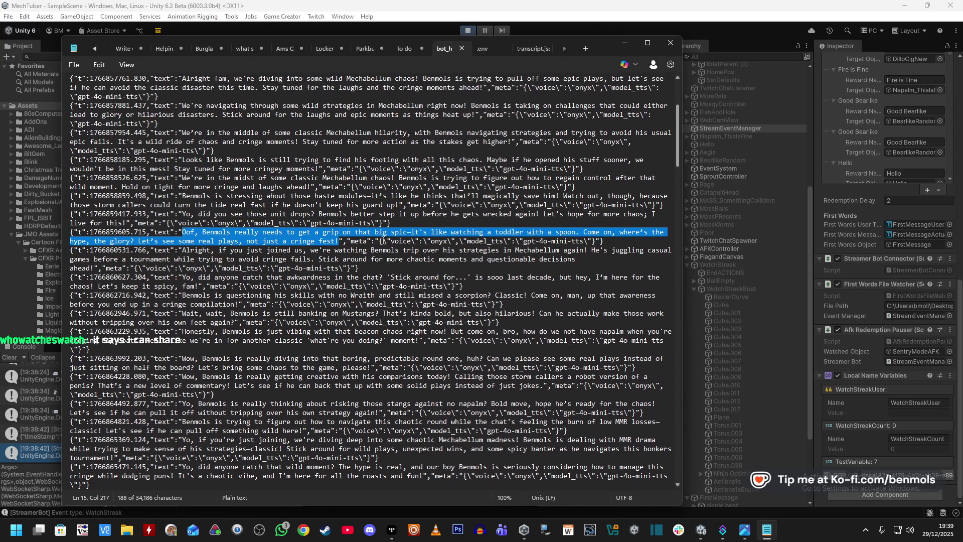
# - Paste the copied WatchStreak log into a new Notepad tab and move the window down
pyautogui.click(587, 50)
pyautogui.write('[StreamerBot] Event type: WatchStreak UnityEngine.Debug:Log (object) StreamerBotConnector:OnMessageReceived (object,WebSocketSharp.MessageEventArgs) (at Assets/StreamerBotConnector.cs:69) WebSocketSharp.Ext:Emit<WebSocketSharp.MessageEventArgs> (System.EventHandler`1<WebSocketSharp.MessageEventArgs>,object,WebSocketSharp.MessageEventArgs) WebSocketSharp.WebSocket:messagec (WebSocketSharp.MessageEventArgs) WebSocketSharp.WebSocket:message () WebSocketSharp.WebSocket/<>c__DisplayClass172_0:<startReceiving>b__1 (WebSocketSharp.WebSocketFrame) WebSocketSharp.WebSocketFrame/<>c__DisplayClass84_0:<ReadFrameAsync>b__3 (WebSocketSharp.WebSocketFrame) WebSocketSharp.WebSocketFrame/<>c__DisplayClass76_0:<readPayloadDataAsync>b__0 (byte[]) WebSocketSharp.Ext/<>c__DisplayClass52_0:<ReadBytesAsync>b__0 (System.IAsyncResult) System.Threading._ThreadPoolWaitCallback:PerformWaitCallback ()')
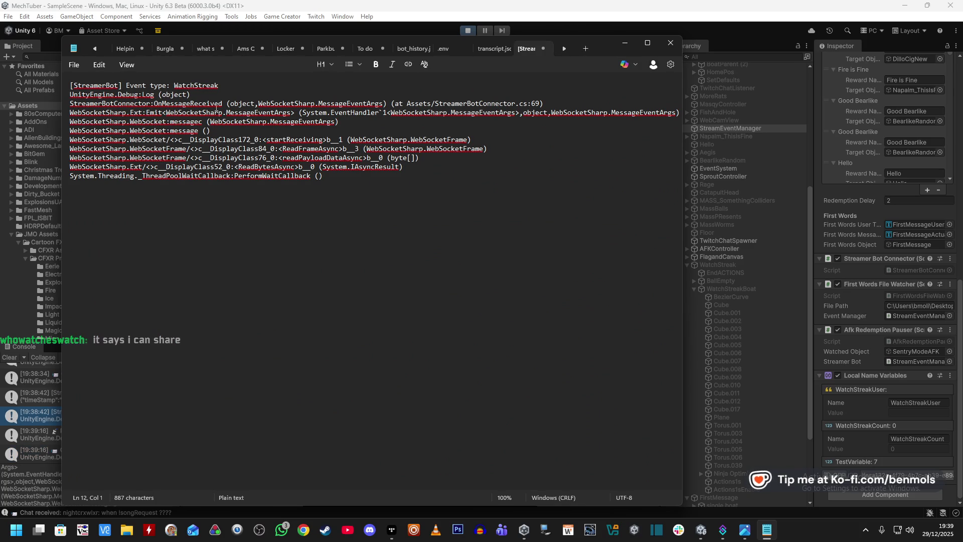
pyautogui.moveTo(604, 49)
pyautogui.mouseDown()
pyautogui.moveTo(579, 222)
pyautogui.moveTo(577, 411)
pyautogui.moveTo(596, 122)
pyautogui.moveTo(620, 58)
pyautogui.moveTo(620, 216)
pyautogui.moveTo(623, 187)
pyautogui.mouseUp()
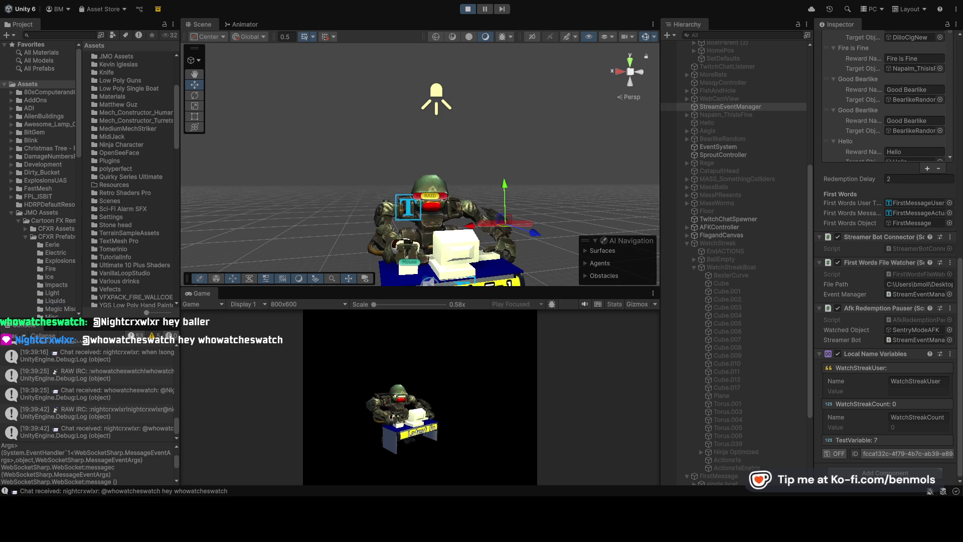
# - Open the 'Received raw JSON' entry showing the watched-3-consecutive-streams WatchStreak message
pyautogui.scroll(3, 88, 391)
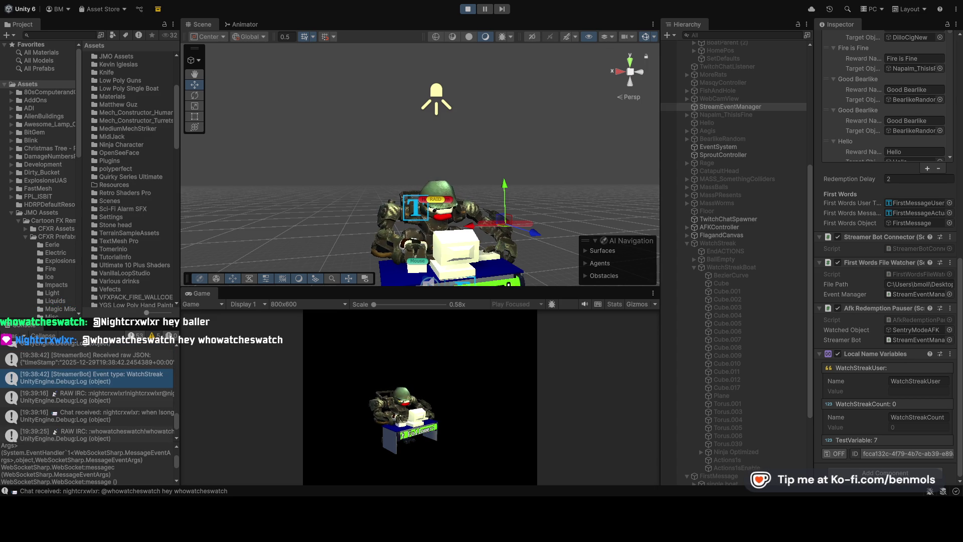
pyautogui.click(130, 362)
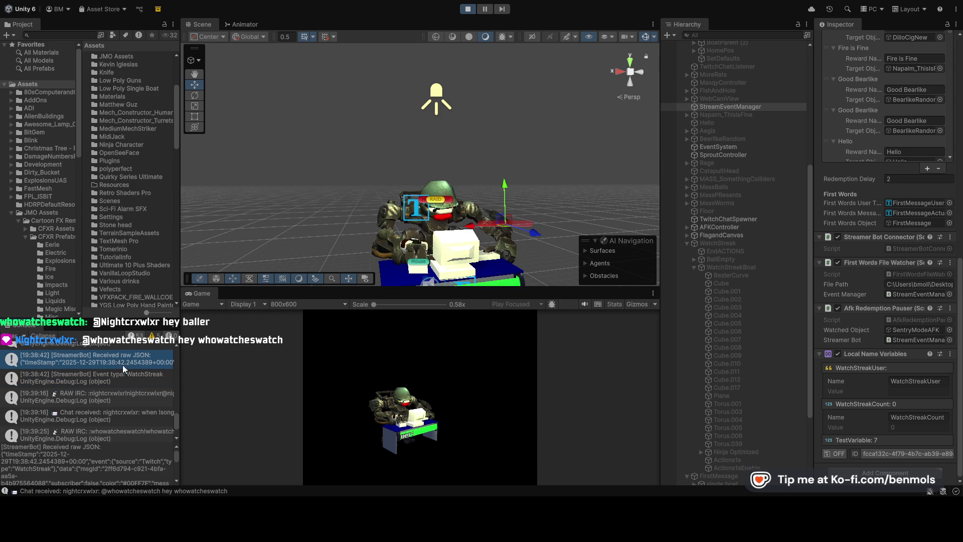
pyautogui.moveTo(115, 467)
pyautogui.mouseDown()
pyautogui.moveTo(111, 477)
pyautogui.moveTo(108, 467)
pyautogui.mouseUp()
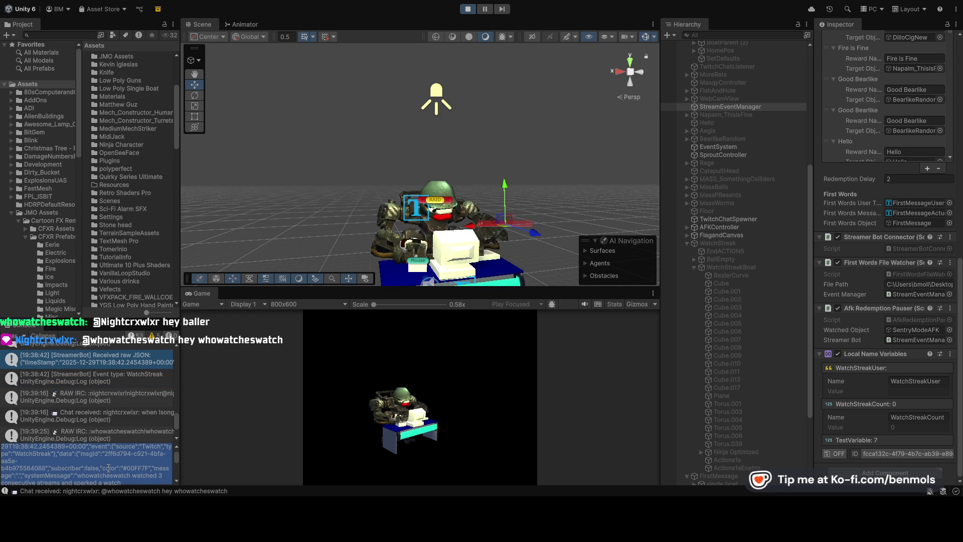
pyautogui.click(108, 468)
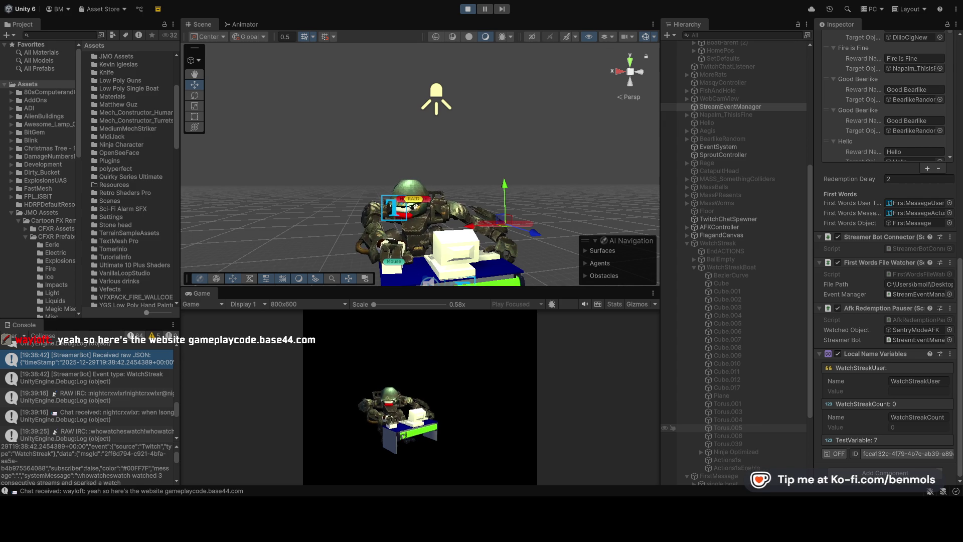
# - Locate the StreamerBotEventManager script while the WatchStreak event is logged, then stop Play mode
pyautogui.scroll(15, 913, 124)
pyautogui.click(914, 123)
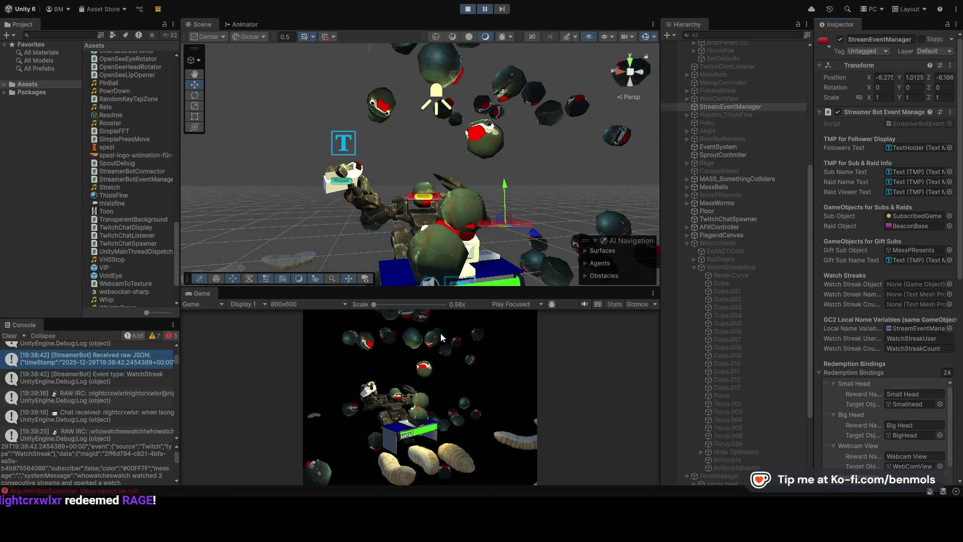
pyautogui.click(465, 11)
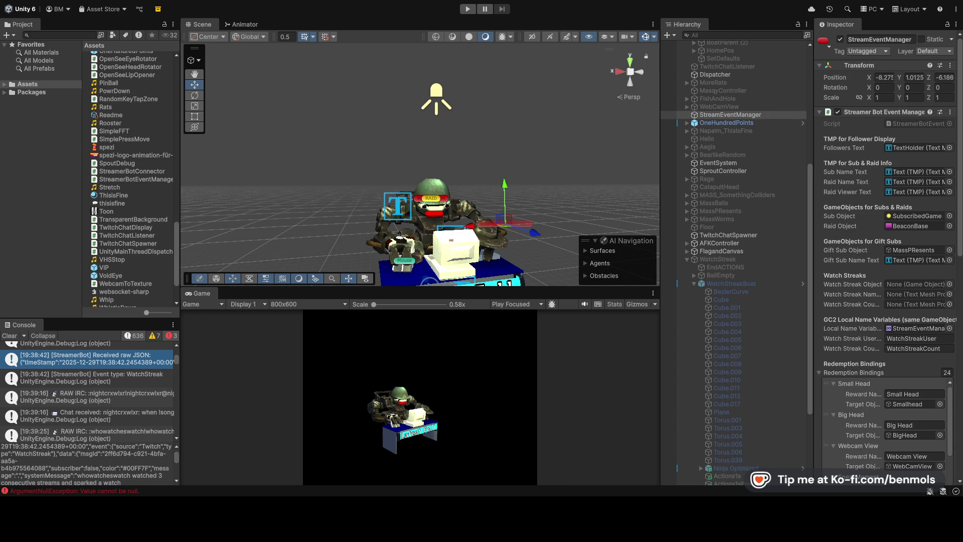
# - Clear all messages, warnings and errors from the Console
pyautogui.click(9, 335)
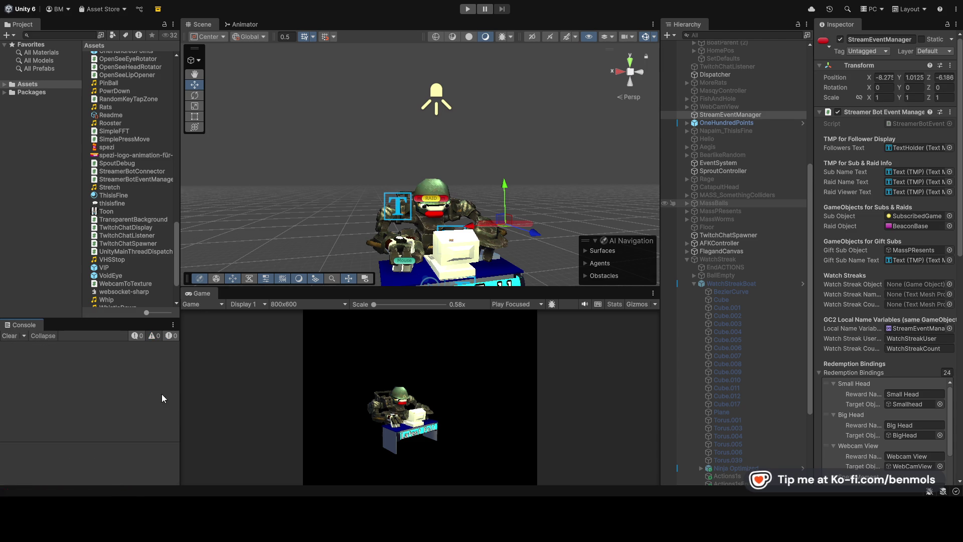
# - Start the mech scene in Play mode again
pyautogui.click(467, 9)
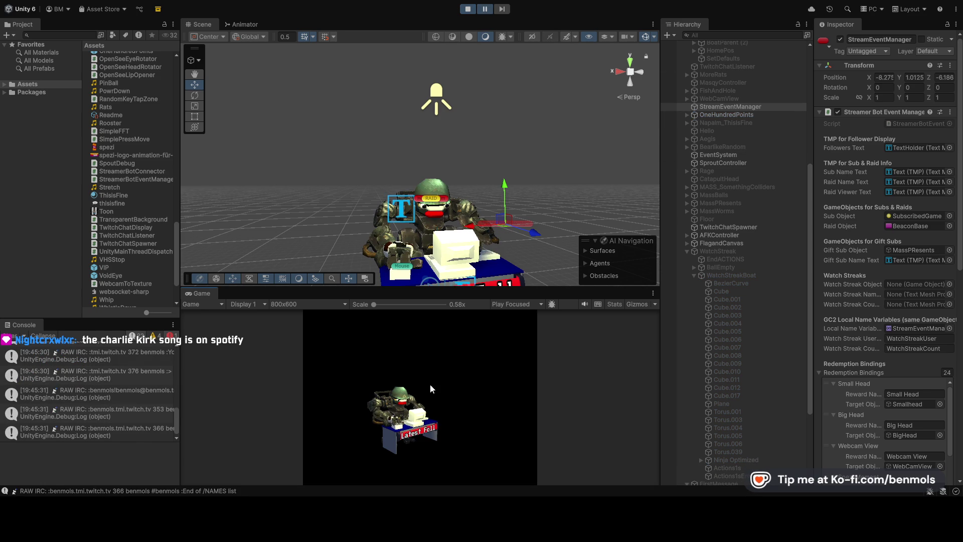
pyautogui.scroll(5, 116, 404)
pyautogui.scroll(3, 117, 401)
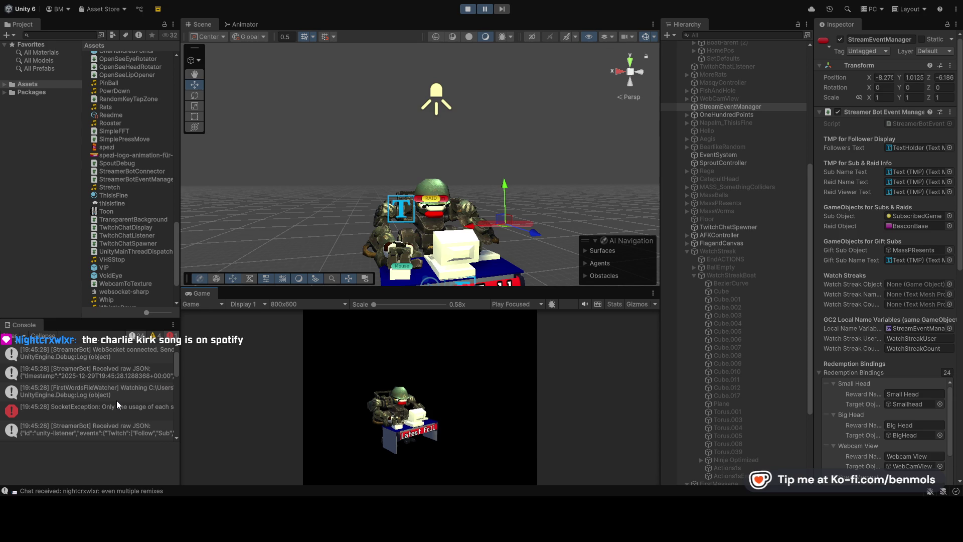
# - Read the SocketException message, then review WatchStreakUser, WatchStreakCount 0 and TestVariable 7
pyautogui.click(113, 406)
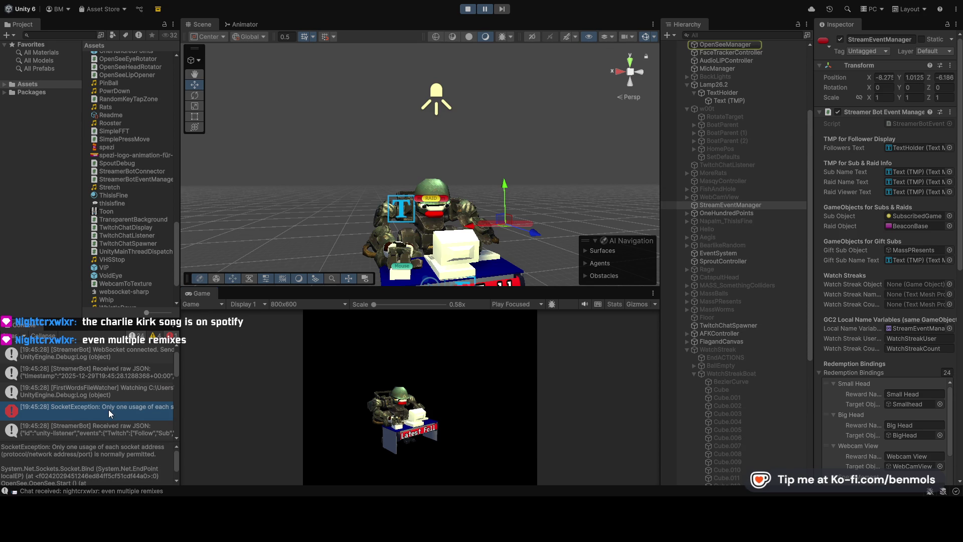
pyautogui.click(112, 456)
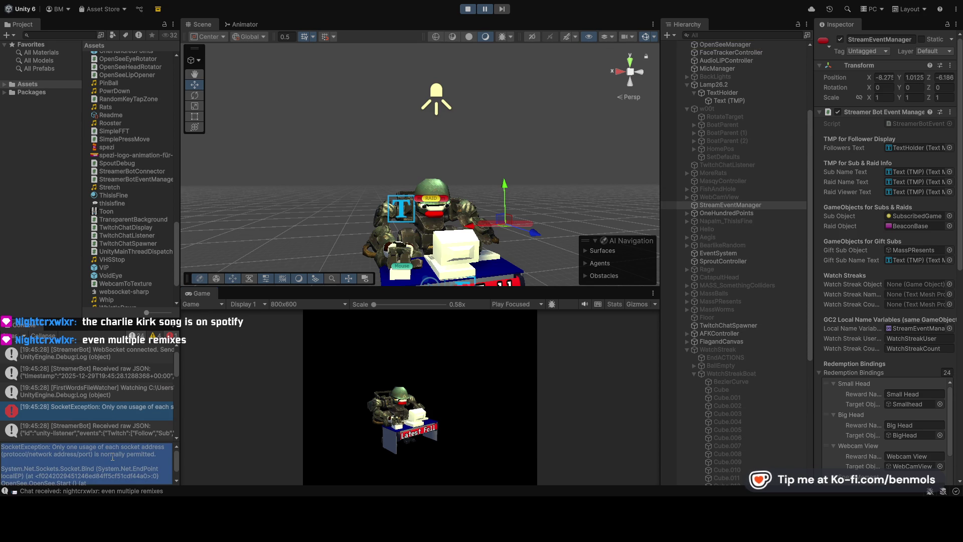
pyautogui.click(108, 458)
pyautogui.scroll(-1, 109, 458)
pyautogui.scroll(-2, 117, 408)
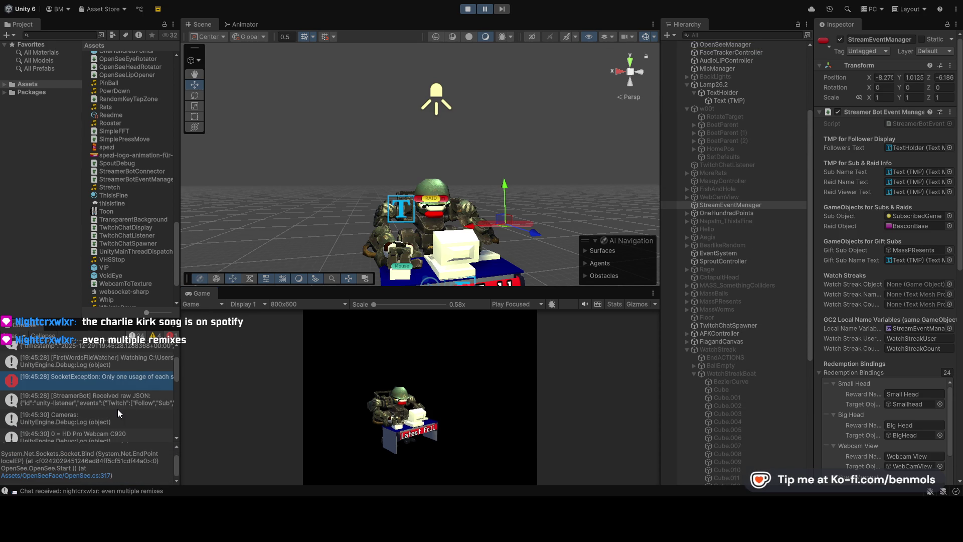
pyautogui.scroll(-15, 817, 331)
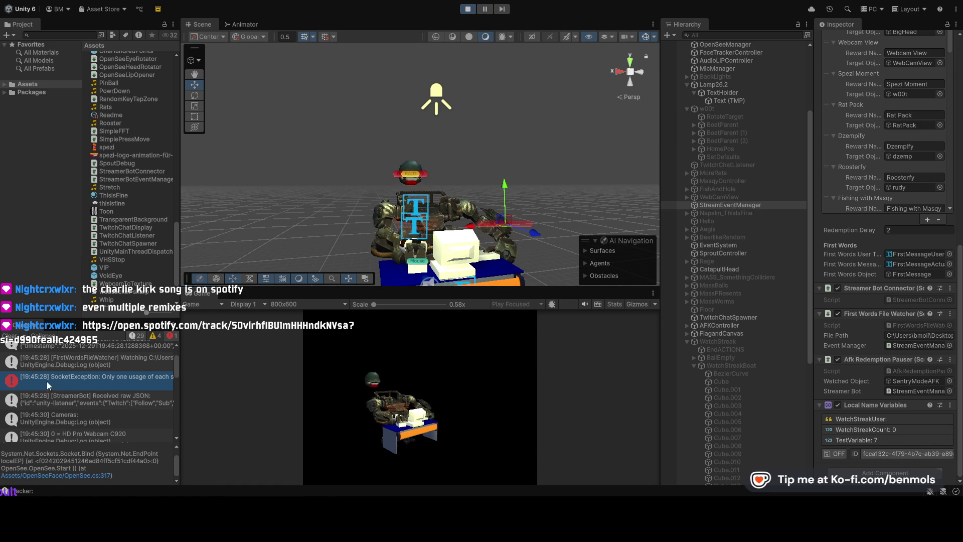
# - Read the SocketException's stack trace pointing to OpenSee.cs line 317, then stop Play mode
pyautogui.click(100, 361)
pyautogui.click(105, 377)
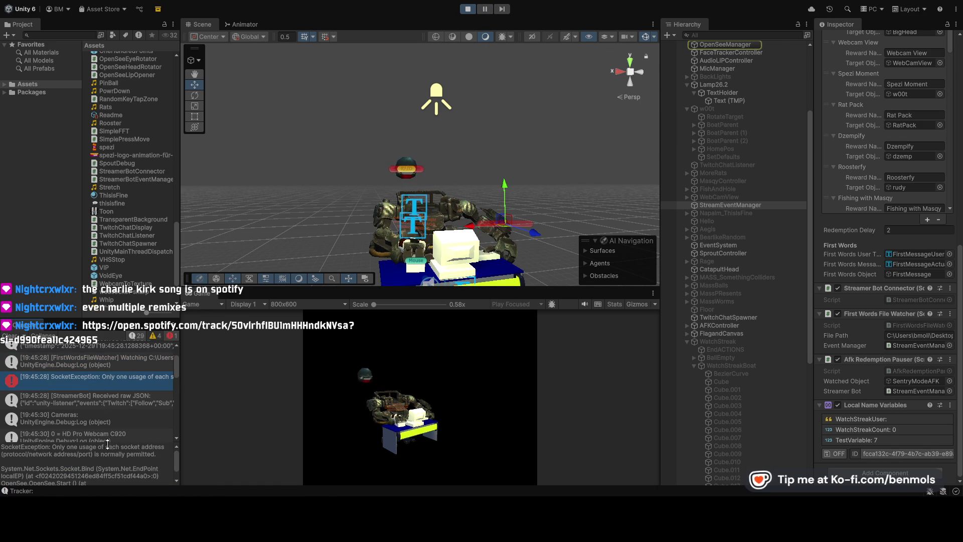
pyautogui.scroll(-2, 103, 456)
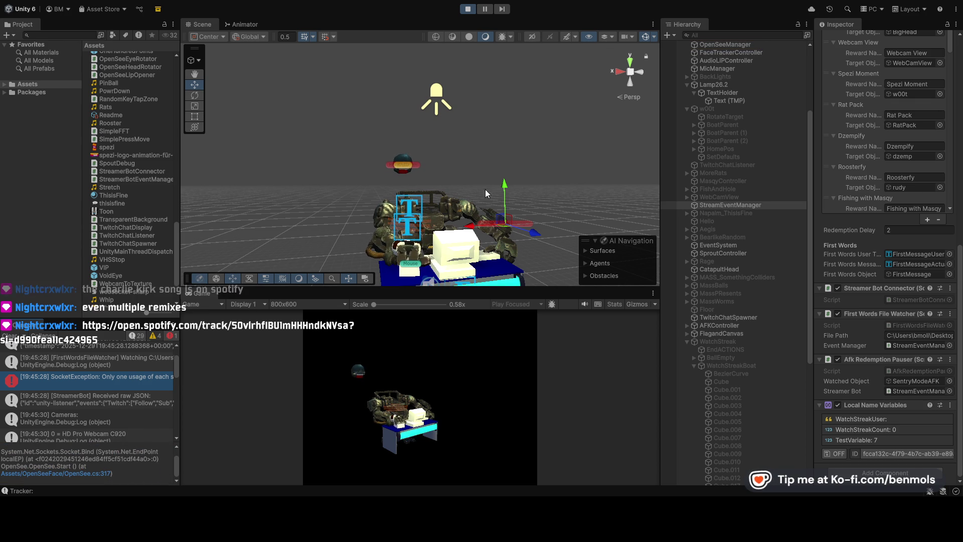
pyautogui.click(466, 9)
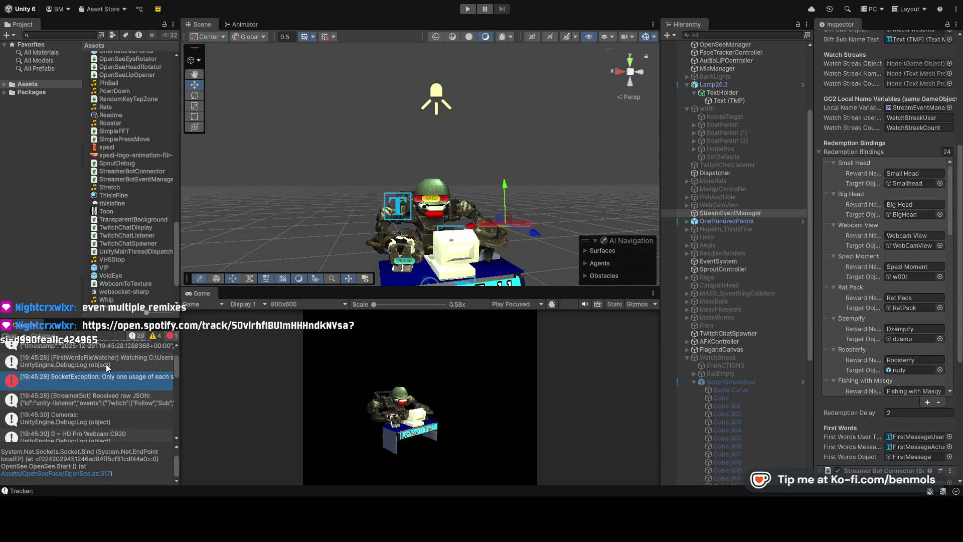
# - Clear the Console log and scroll up to the freshly arriving messages
pyautogui.click(9, 336)
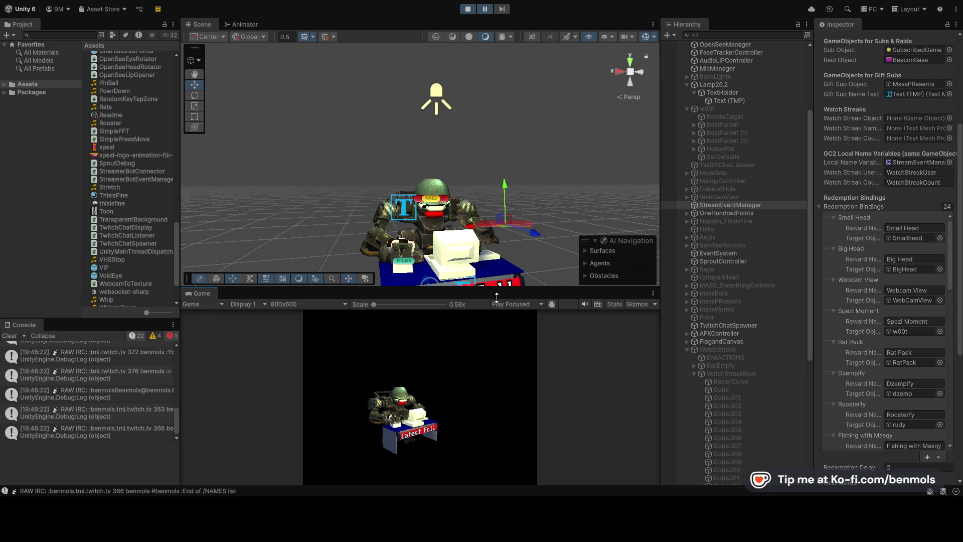
pyautogui.scroll(5, 145, 415)
# - View the SocketException entry's details, then stop Play mode
pyautogui.click(132, 400)
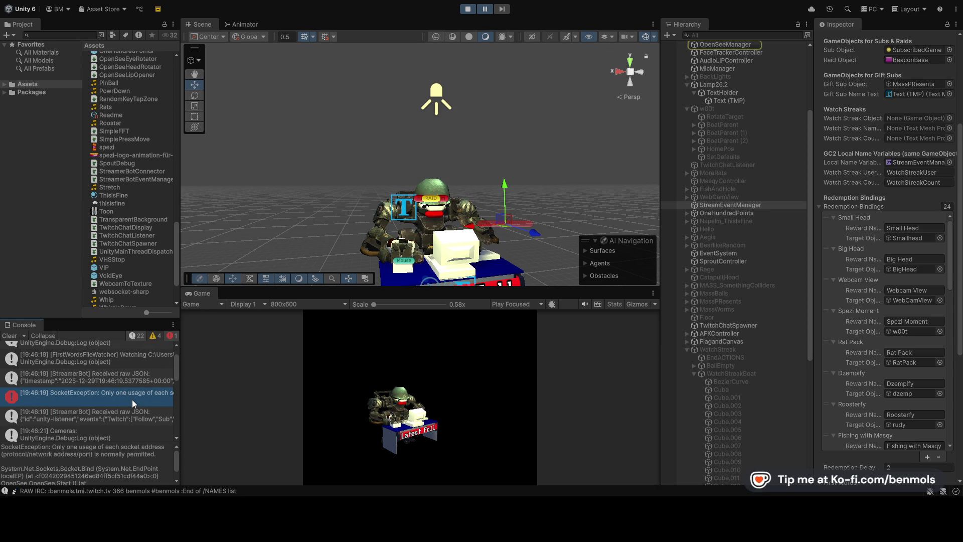
pyautogui.click(471, 10)
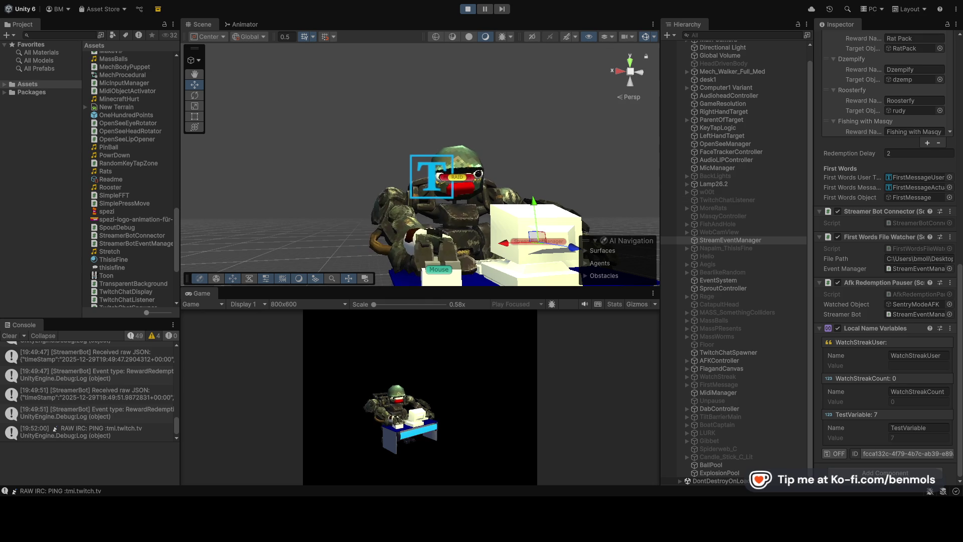
pyautogui.scroll(1, 754, 246)
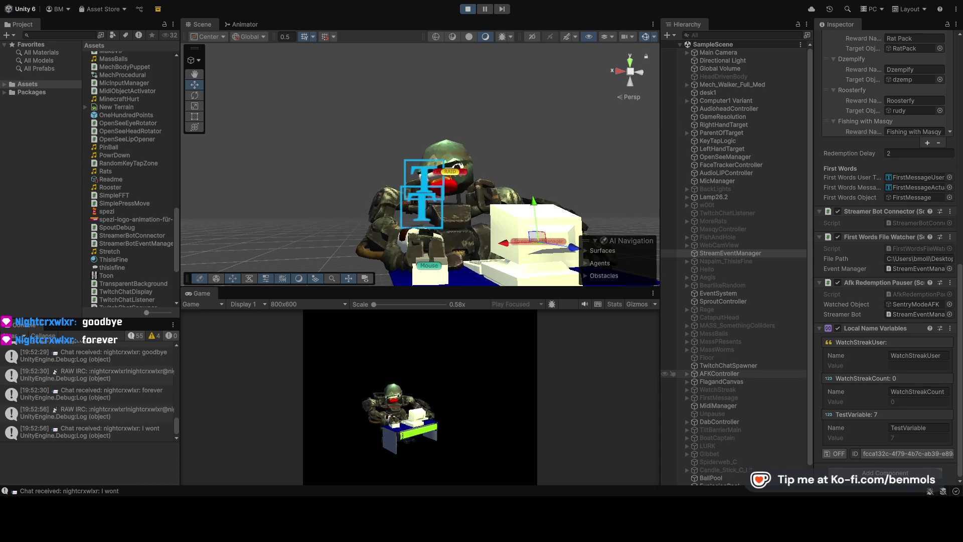
pyautogui.scroll(-1, 733, 373)
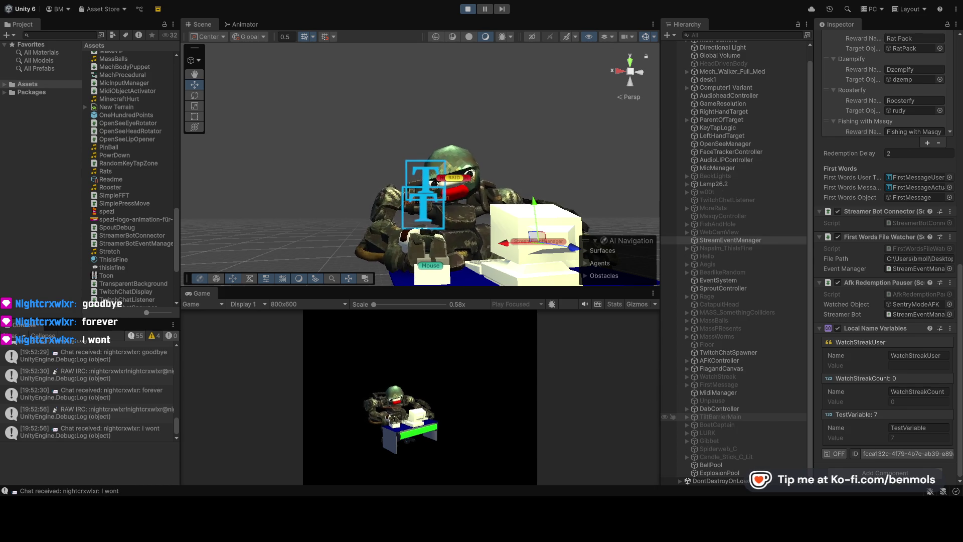
pyautogui.click(780, 377)
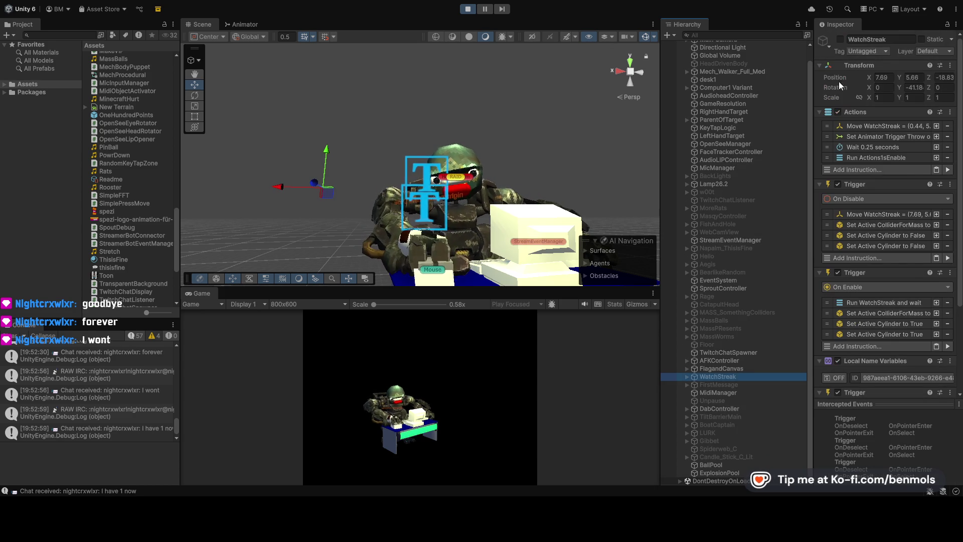
pyautogui.click(841, 39)
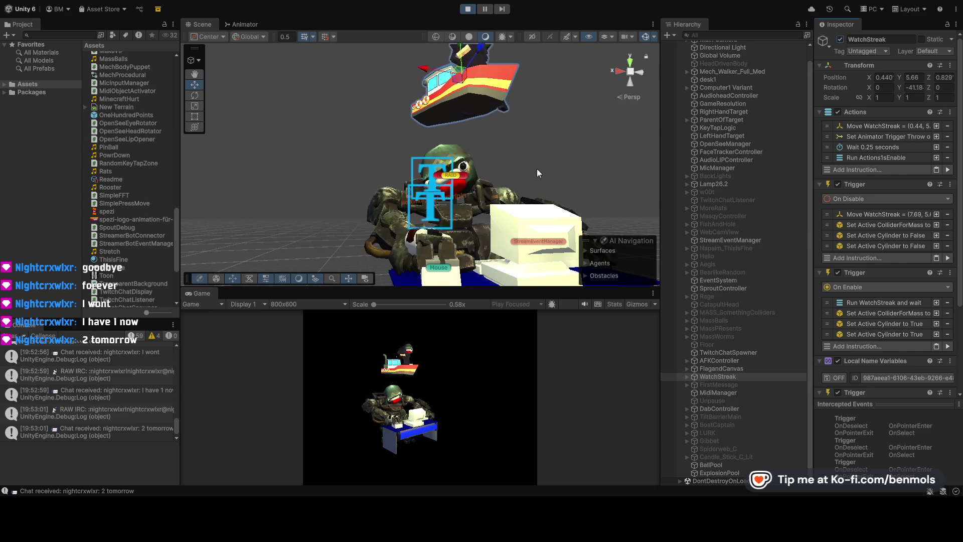
pyautogui.moveTo(534, 170)
pyautogui.keyDown('alt'); pyautogui.mouseDown()
pyautogui.moveTo(555, 203)
pyautogui.moveTo(575, 127)
pyautogui.moveTo(578, 289)
pyautogui.moveTo(588, 255)
pyautogui.moveTo(620, 246)
pyautogui.moveTo(865, 251)
pyautogui.moveTo(914, 227)
pyautogui.moveTo(52, 145)
pyautogui.moveTo(67, 134)
pyautogui.moveTo(68, 187)
pyautogui.moveTo(752, 261)
pyautogui.moveTo(564, 285)
pyautogui.moveTo(516, 311)
pyautogui.moveTo(498, 336)
pyautogui.moveTo(588, 374)
pyautogui.moveTo(594, 221)
pyautogui.moveTo(585, 211)
pyautogui.moveTo(576, 251)
pyautogui.moveTo(583, 244)
pyautogui.moveTo(555, 164)
pyautogui.mouseUp(); pyautogui.keyUp('alt')
pyautogui.press('f')
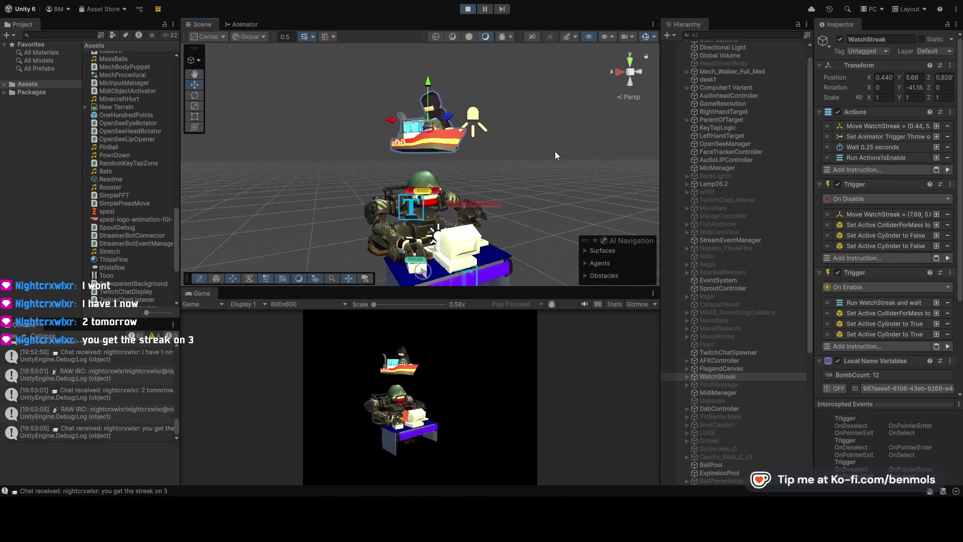
pyautogui.click(471, 13)
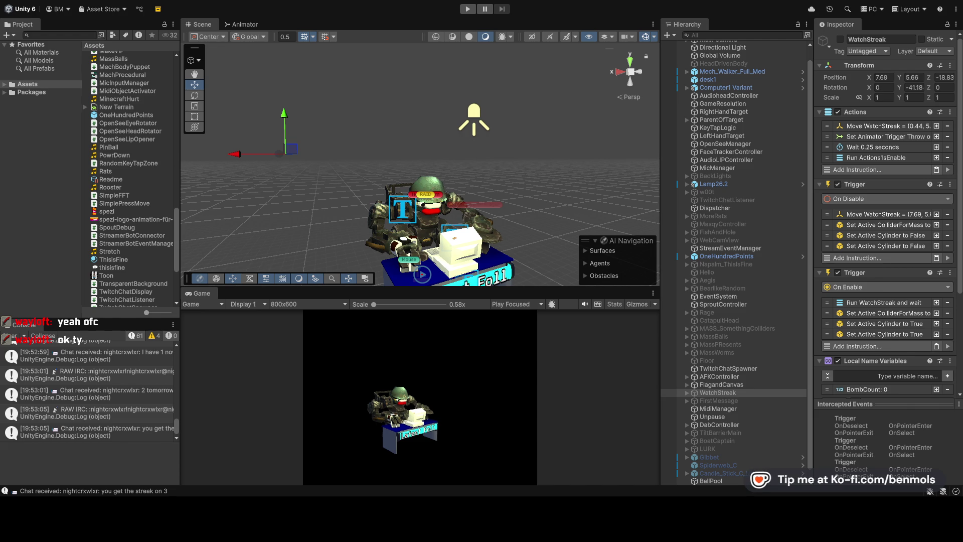
# - Inspect the raw JSON of the 19:49:51 StreamerBot RewardRedemption event in the Console
pyautogui.scroll(10, 91, 391)
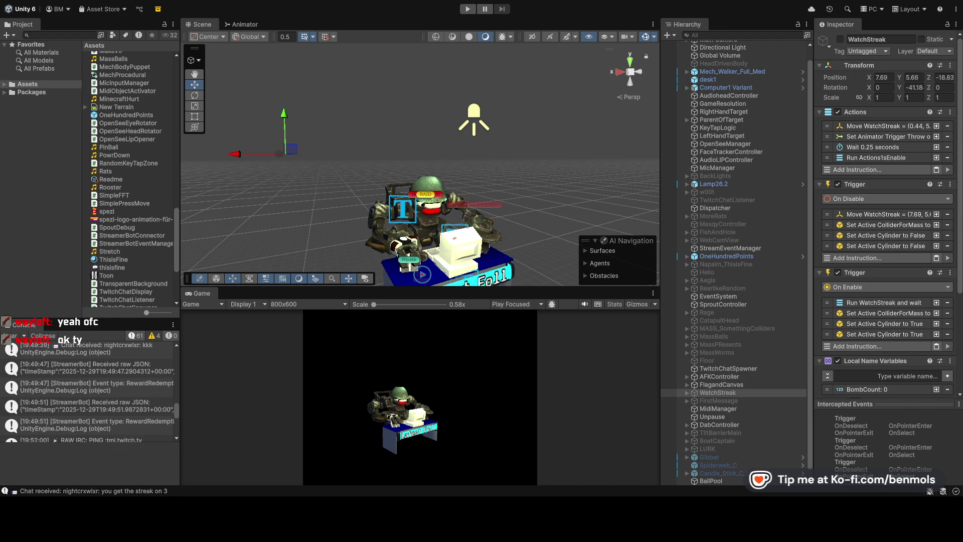
pyautogui.click(127, 405)
pyautogui.scroll(-2, 135, 409)
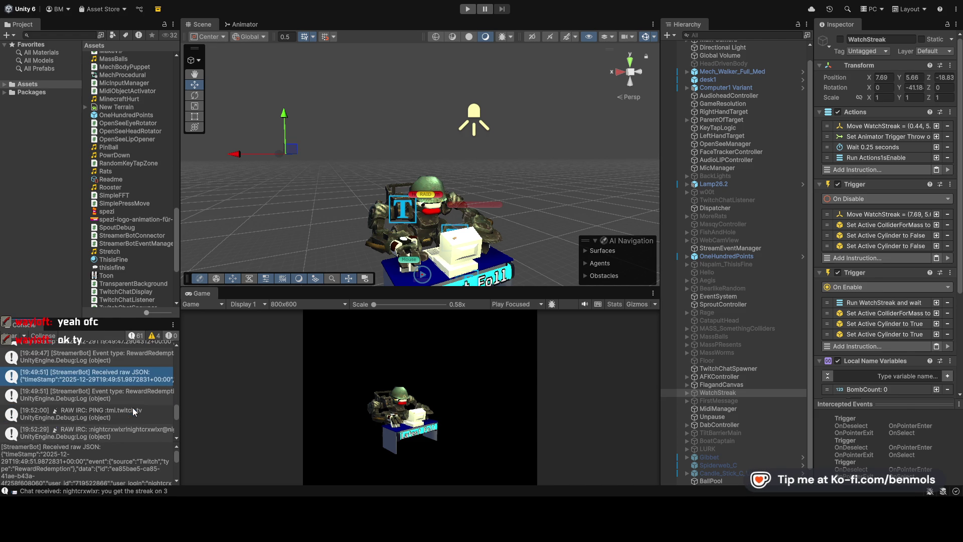
pyautogui.click(132, 399)
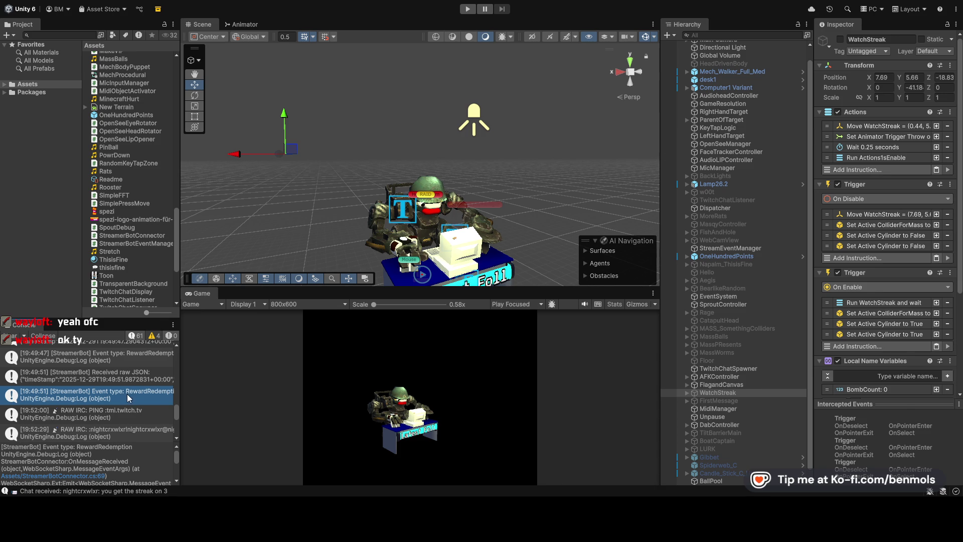
pyautogui.click(141, 379)
pyautogui.scroll(-5, 133, 394)
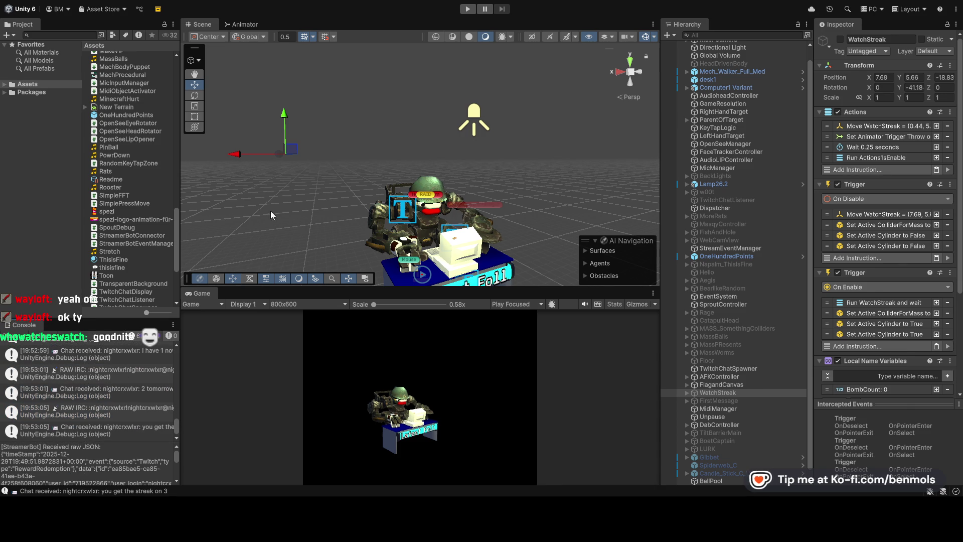